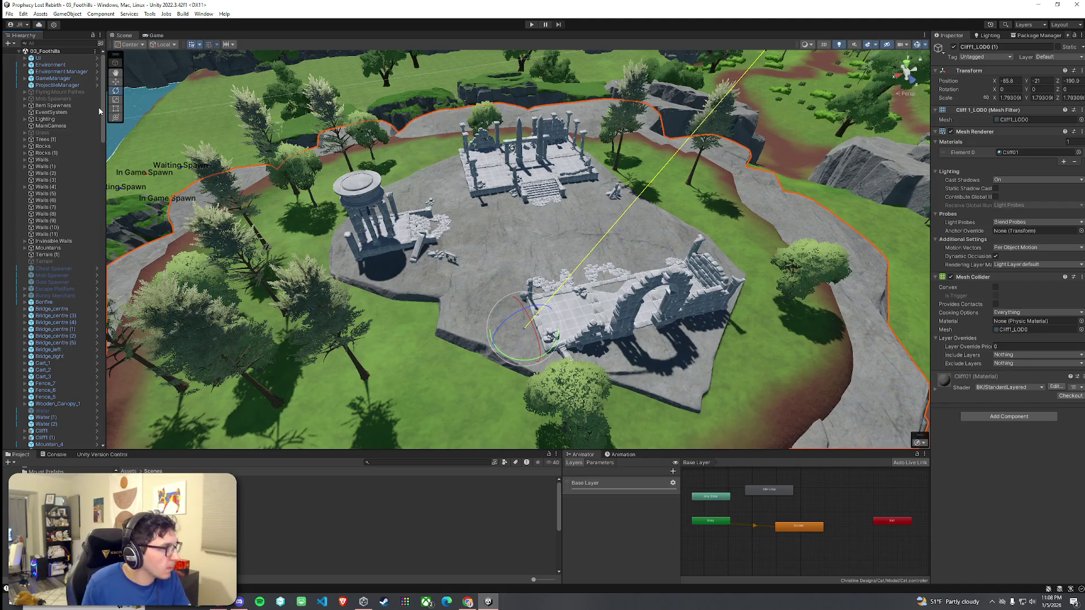
- Expand GameManager and select all four spawn points
left_click(24, 79)
left_click(63, 84)
left_click(65, 105, "shift")
mouse_move(226, 170)
left_mouse_down()
mouse_move(352, 175)
mouse_move(403, 232)
left_mouse_up()
scroll(279, 169, "down", 10)
scroll(352, 176, "down", 5)
- Move the four spawn points onto the dirt paths among the trees
left_click_drag(444, 309, 445, 131)
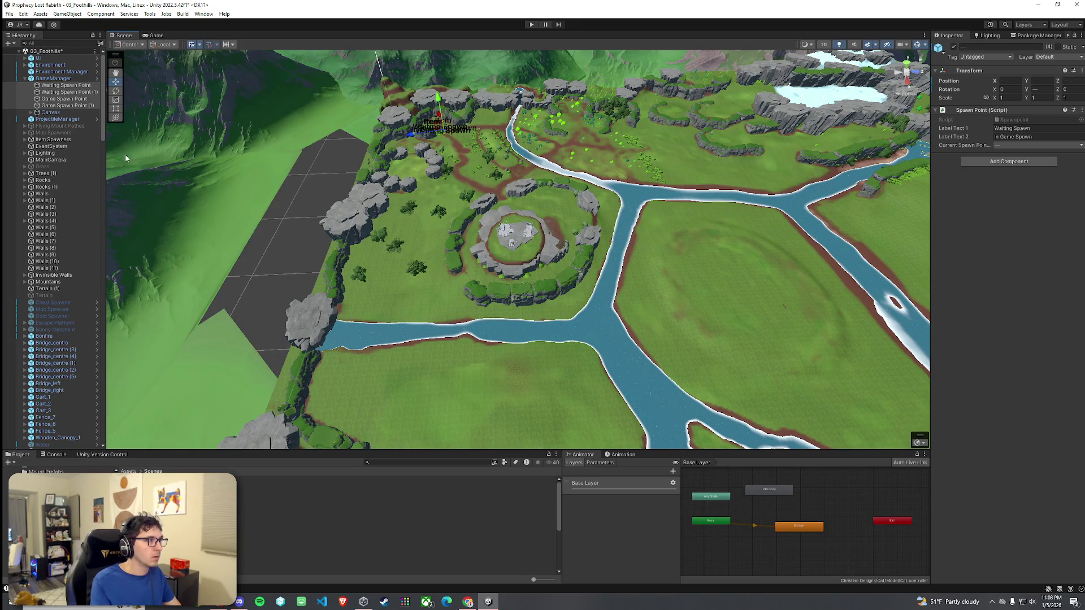
double_click(65, 85)
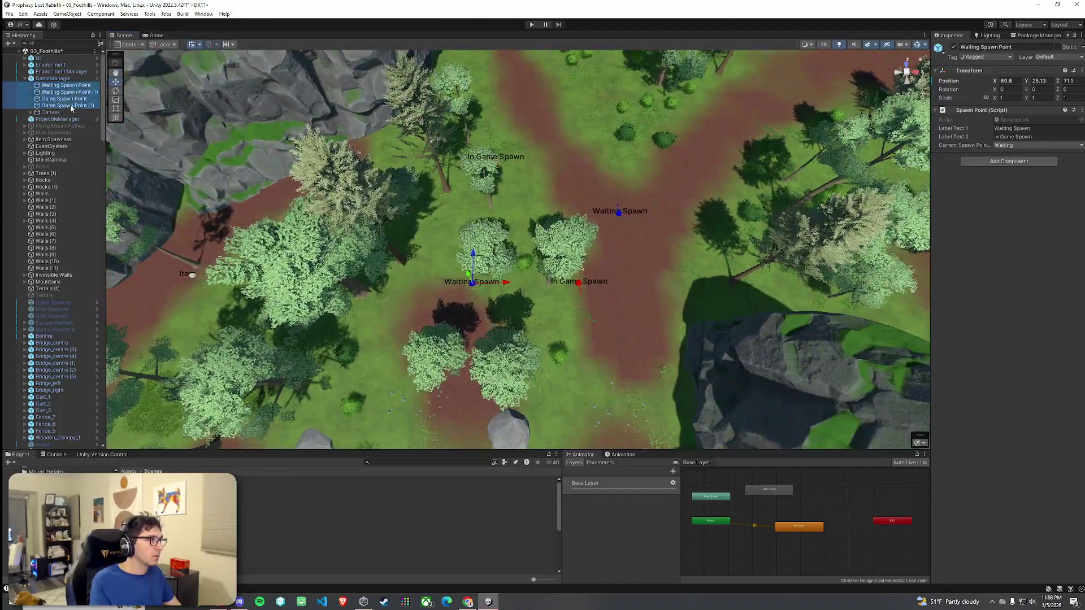
left_click(64, 105, "shift")
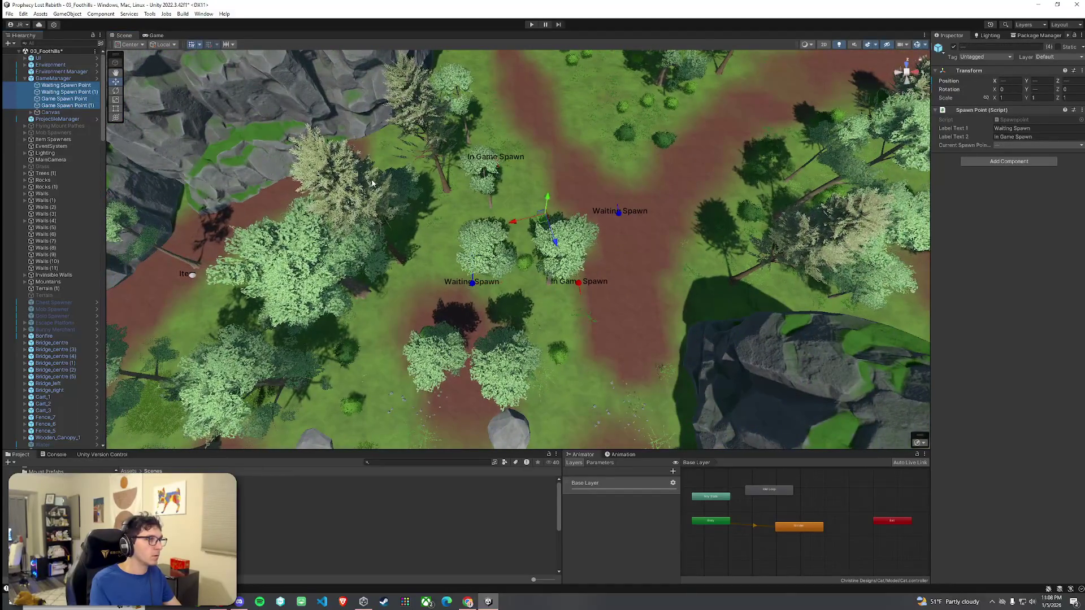
mouse_move(555, 202)
left_mouse_down()
mouse_move(544, 229)
mouse_move(551, 219)
left_mouse_up()
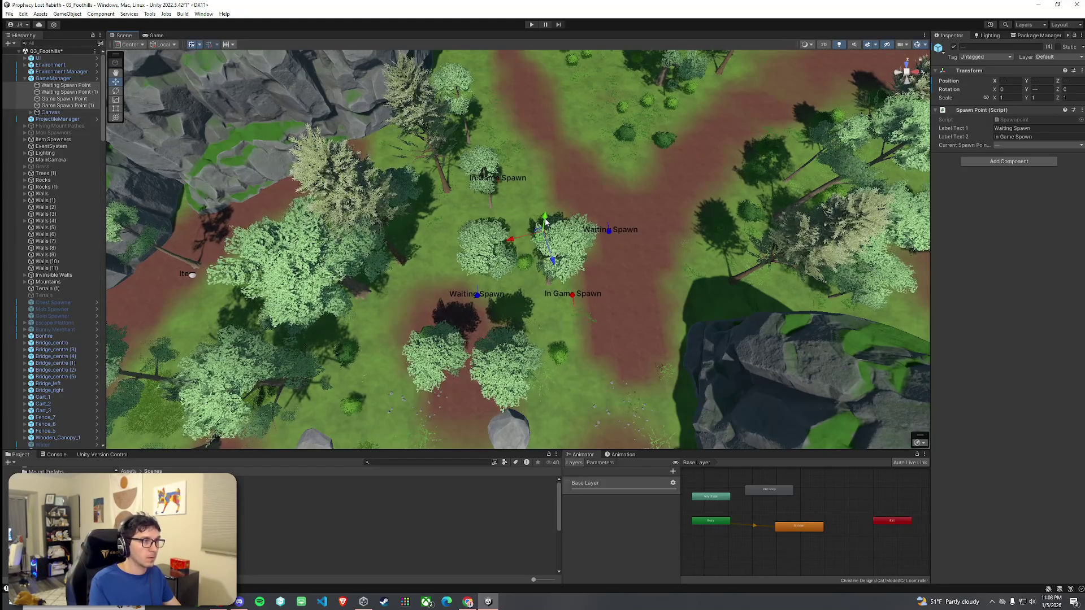
- Save the 03_Foothills scene
left_click(9, 14)
left_click(26, 53)
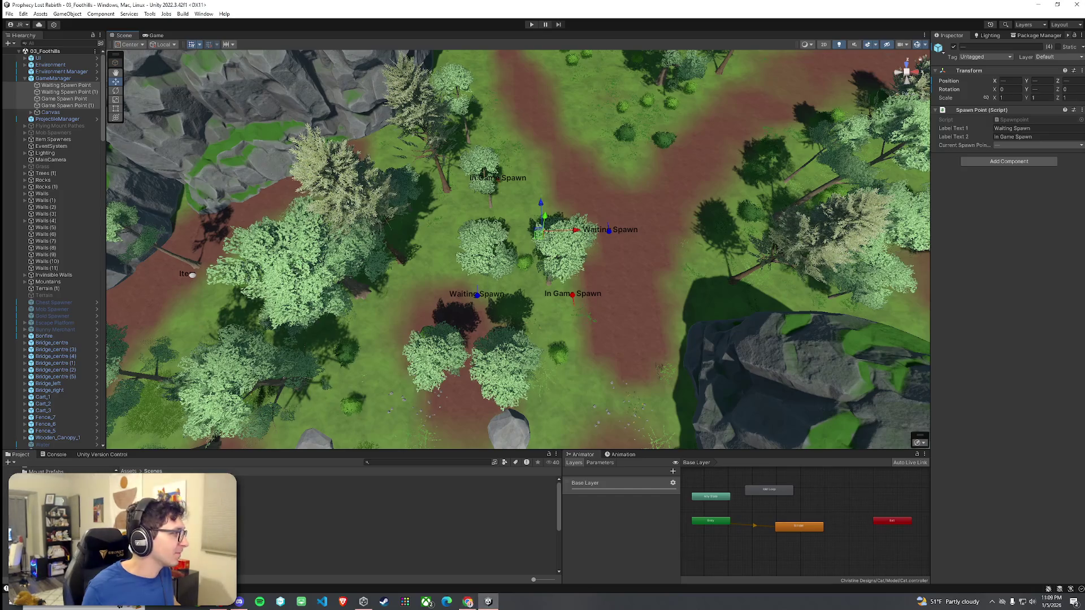
left_click(9, 15)
- Enter Play mode in the Game view and choose START GAME on the title screen
left_click(134, 20)
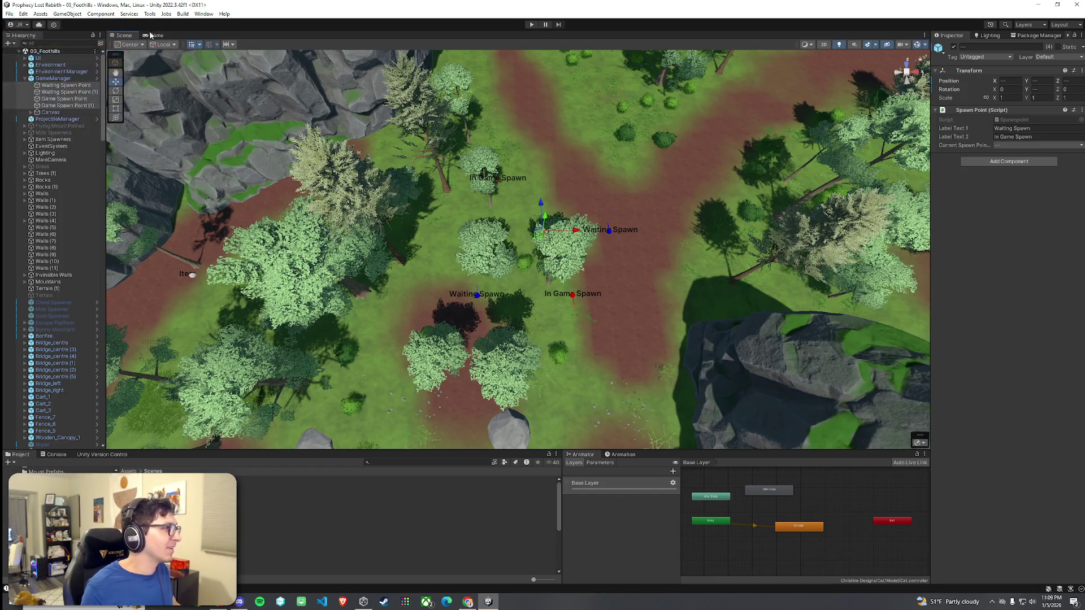
left_click(155, 37)
left_click(532, 25)
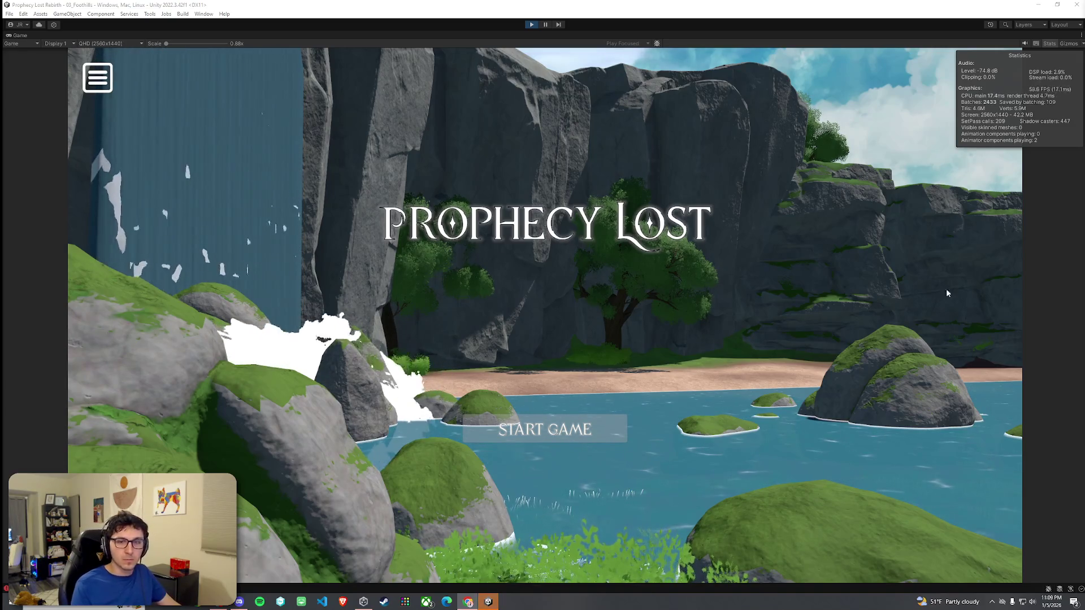
left_click(560, 433)
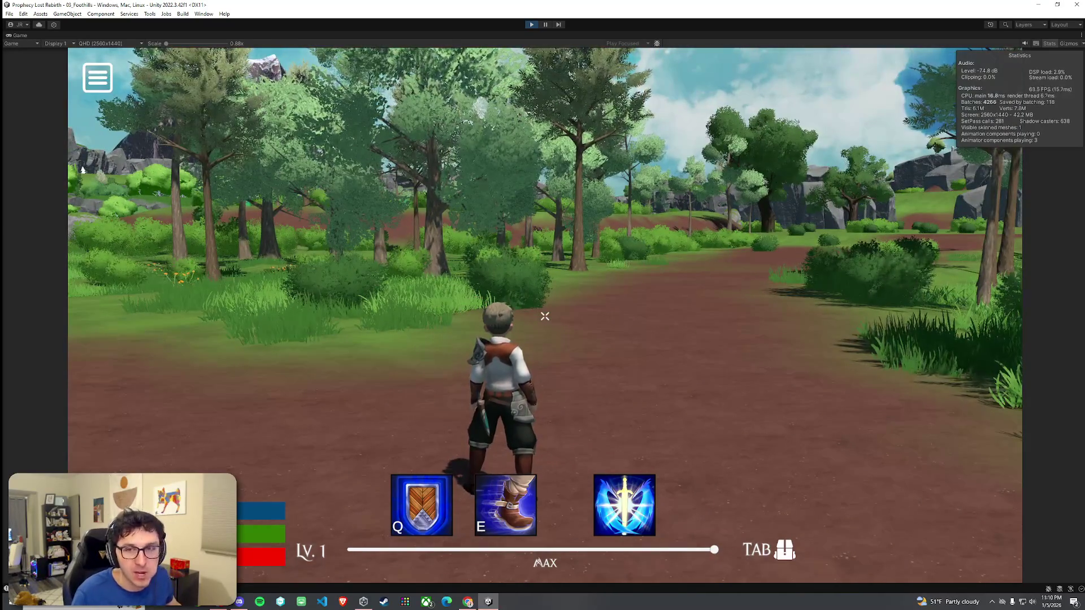
- Run and jump the character along the dirt path between the rock formations
key("w")
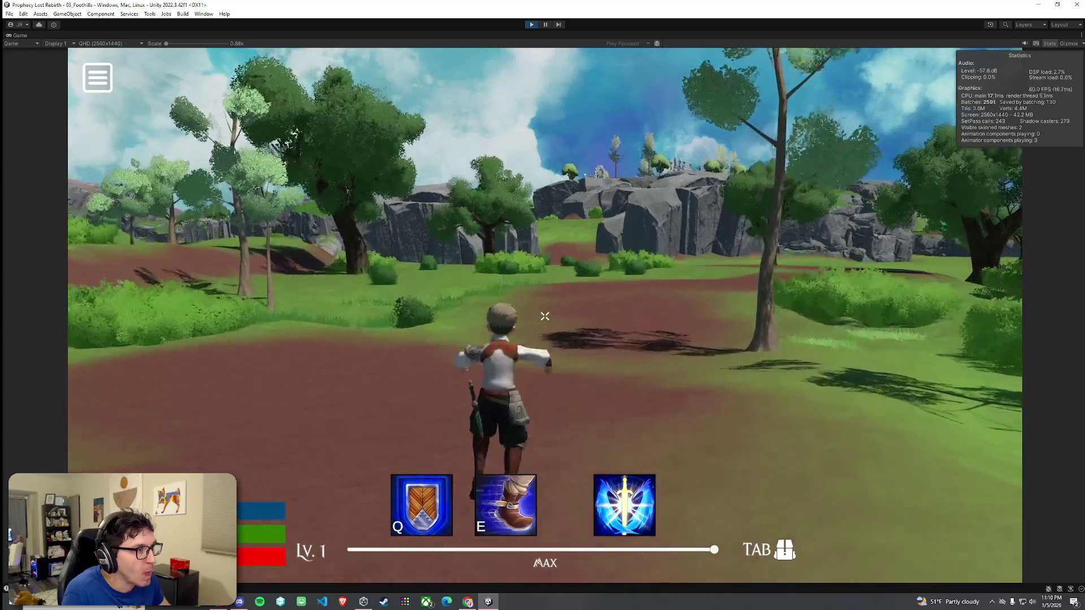
key("space")
key("space")
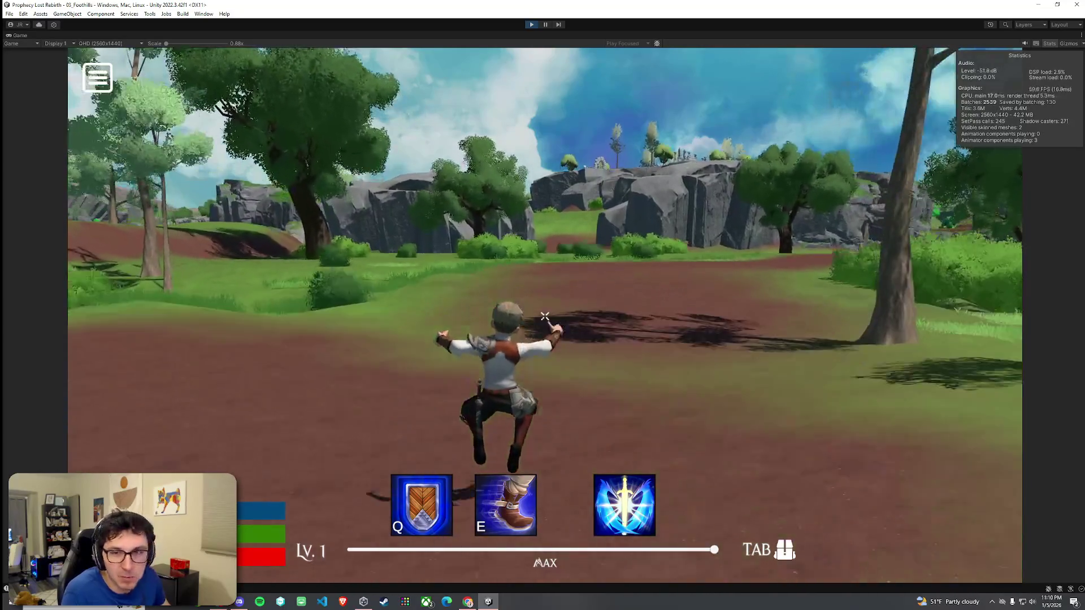
key("w")
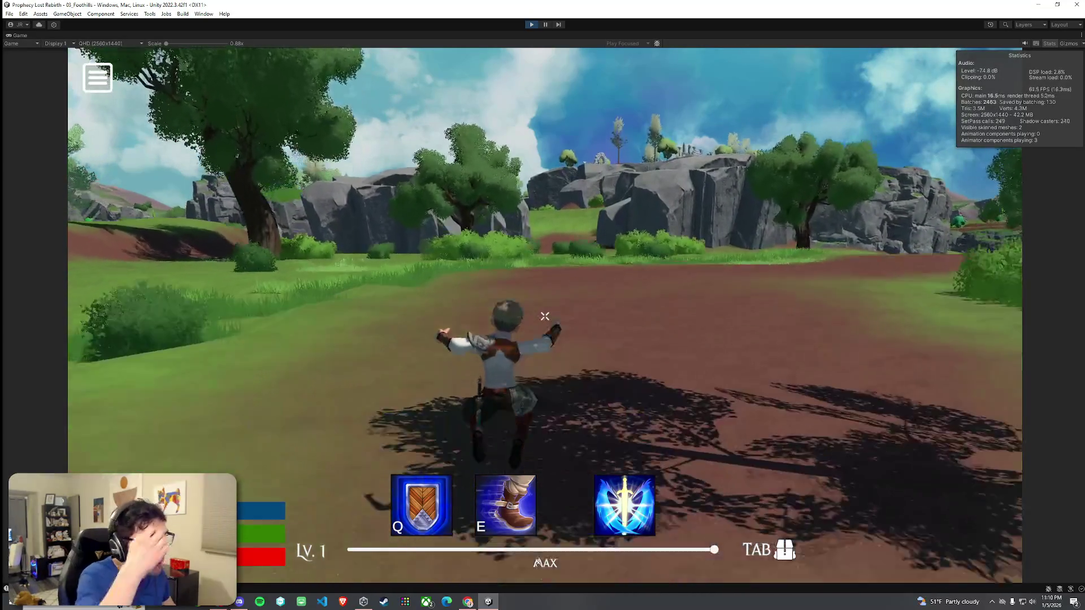
key("w")
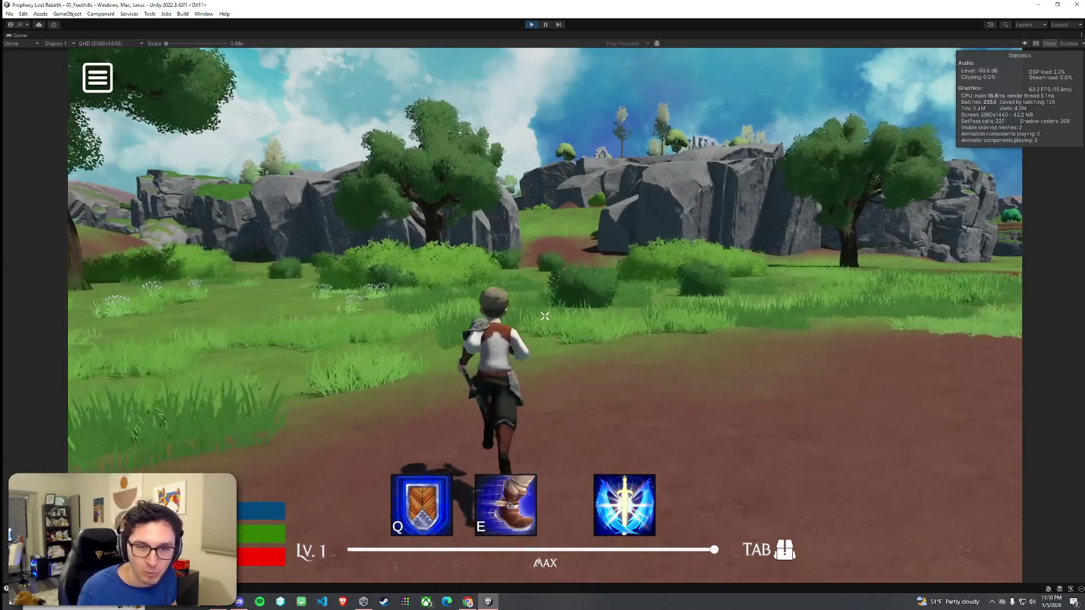
key("w")
key("w")
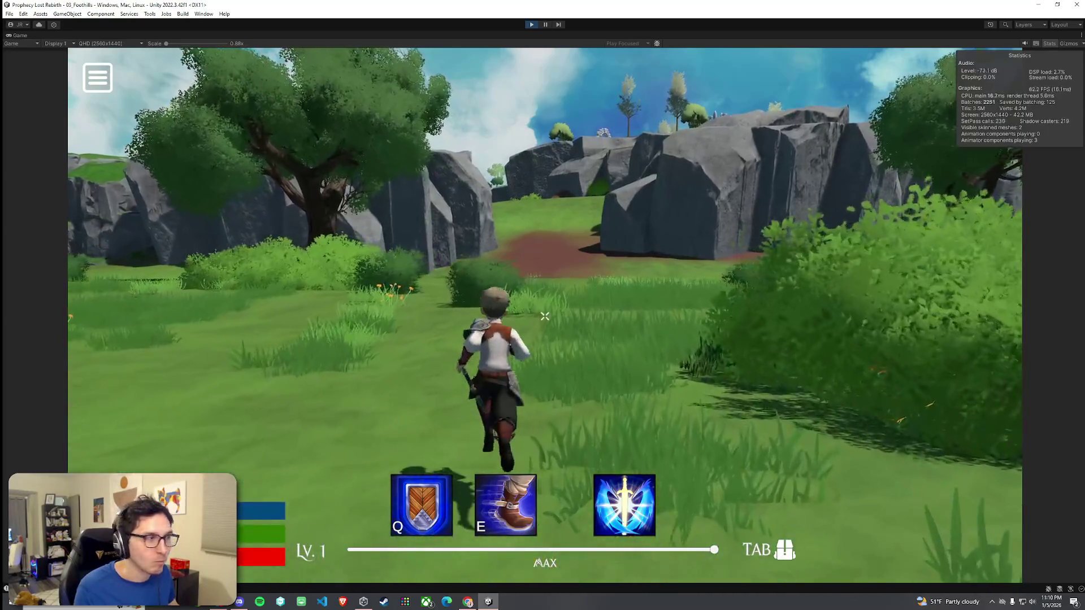
key("w")
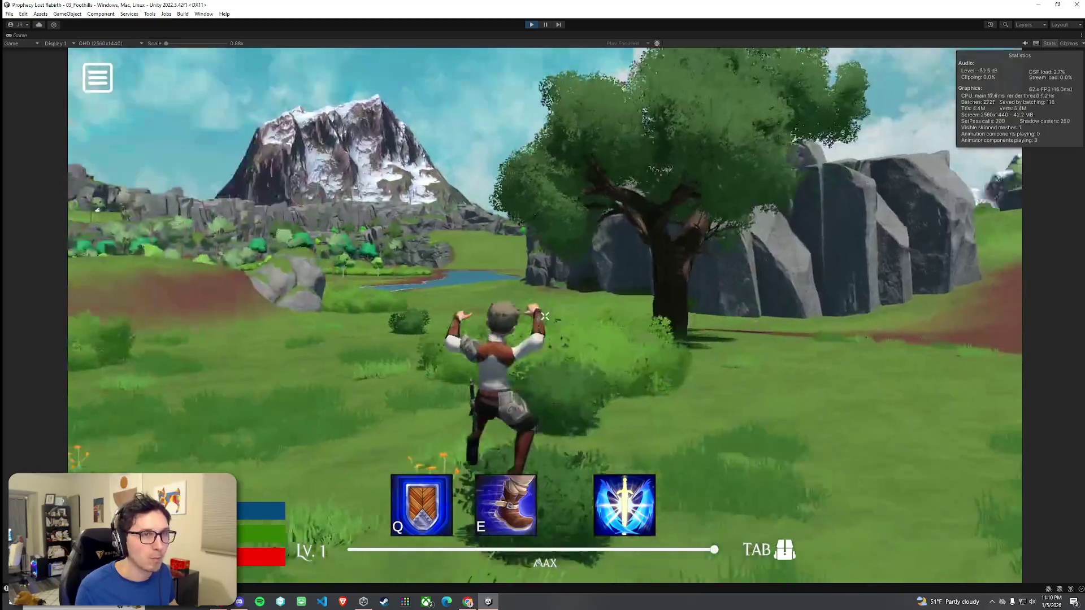
key("w")
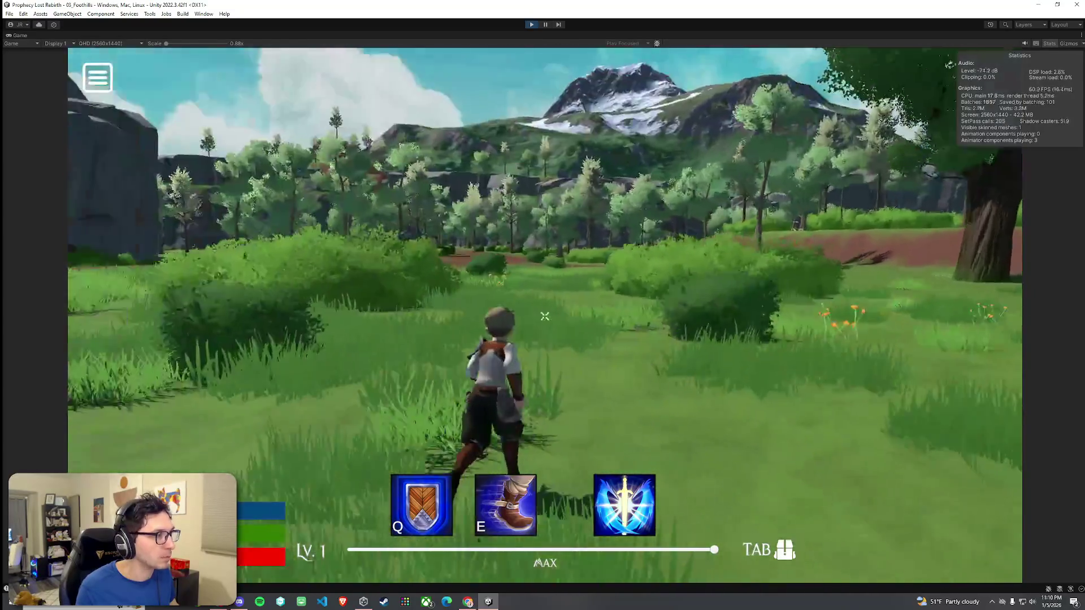
key("w")
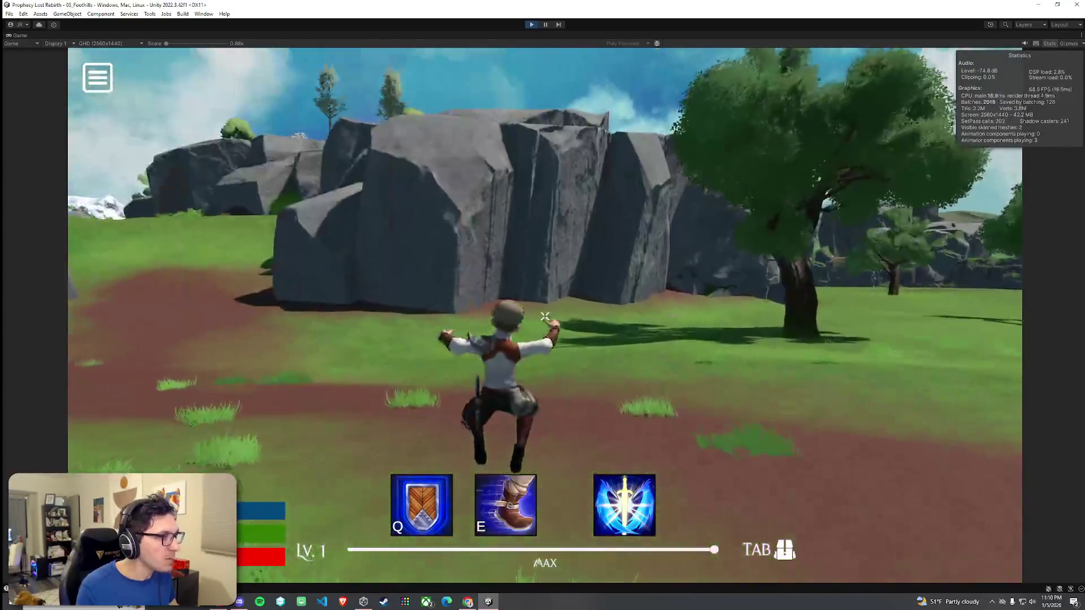
key("w")
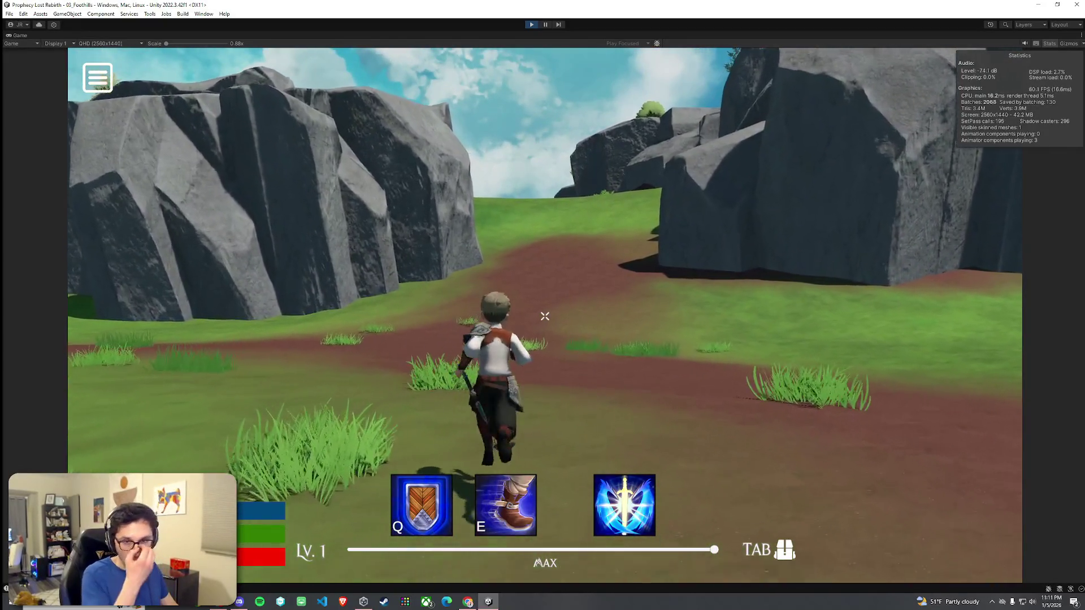
key("w")
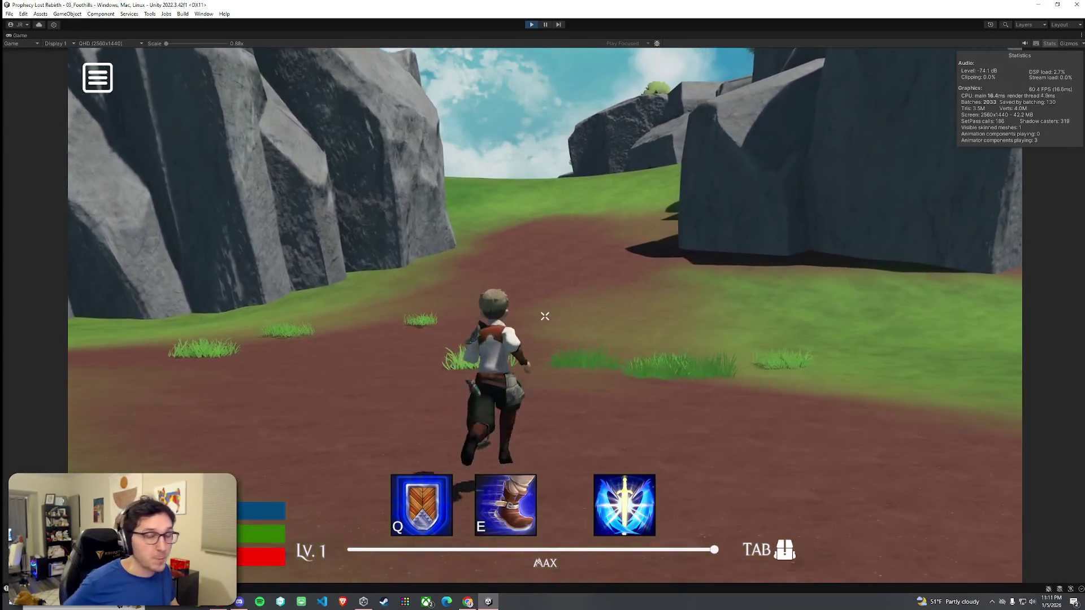
key("w")
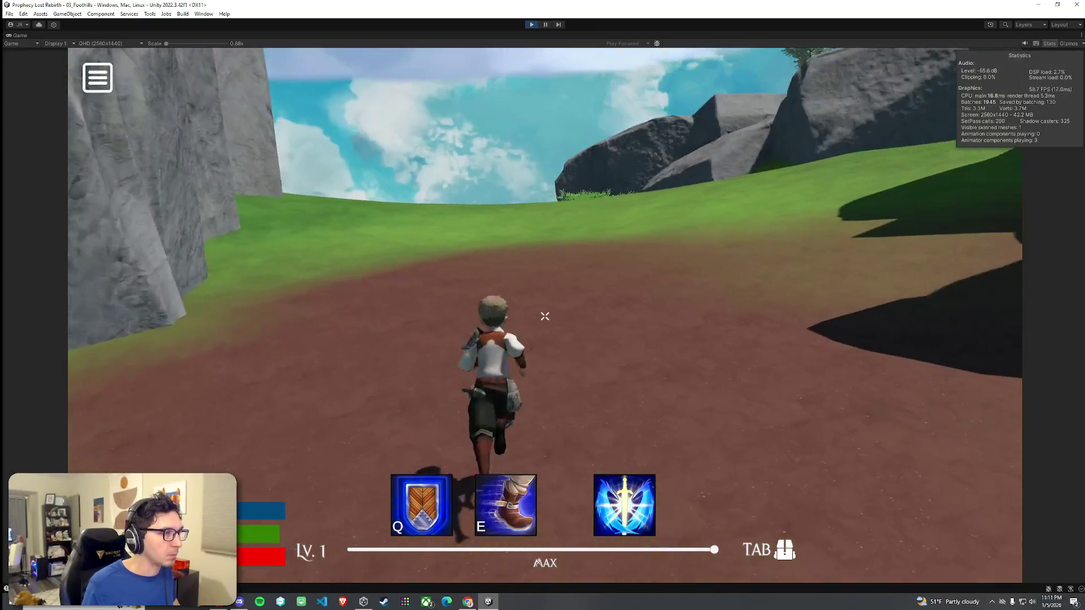
- Steer right across the grass and run and jump onto the path beside the rock wall
key("w")
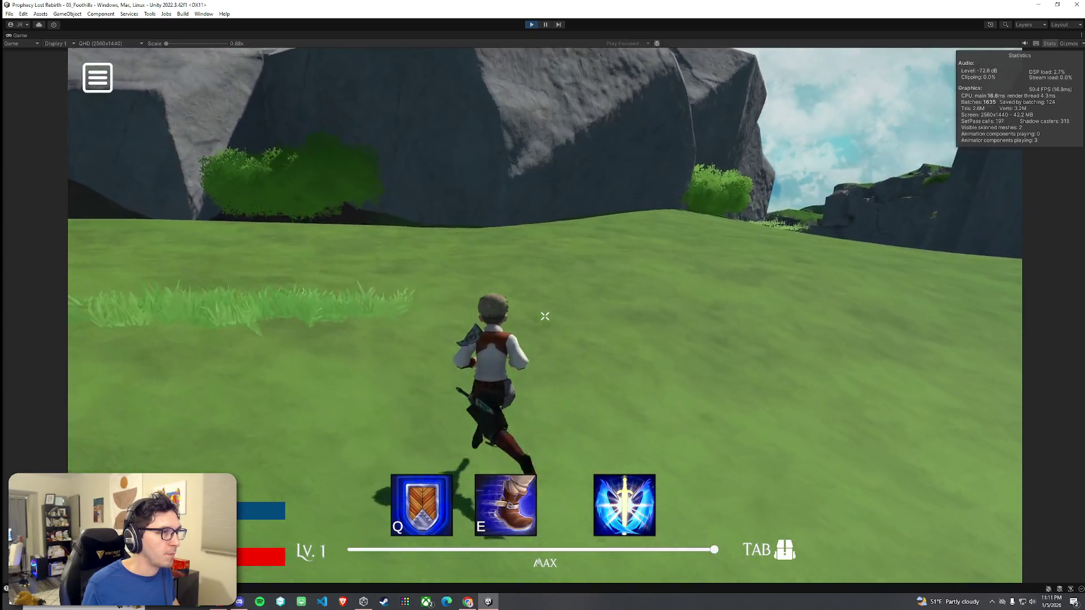
key("shift")
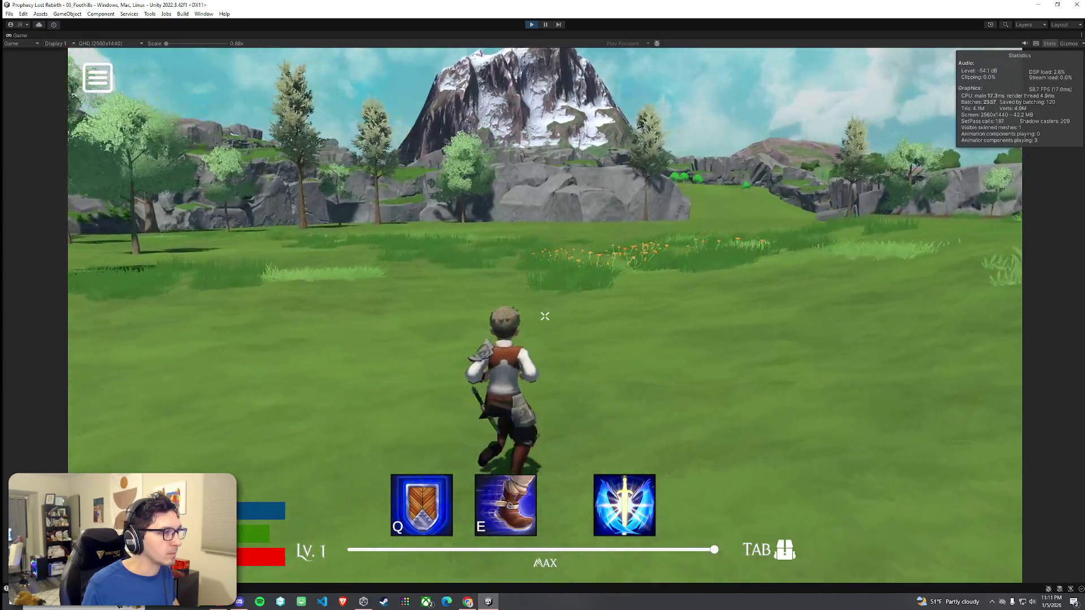
key("d")
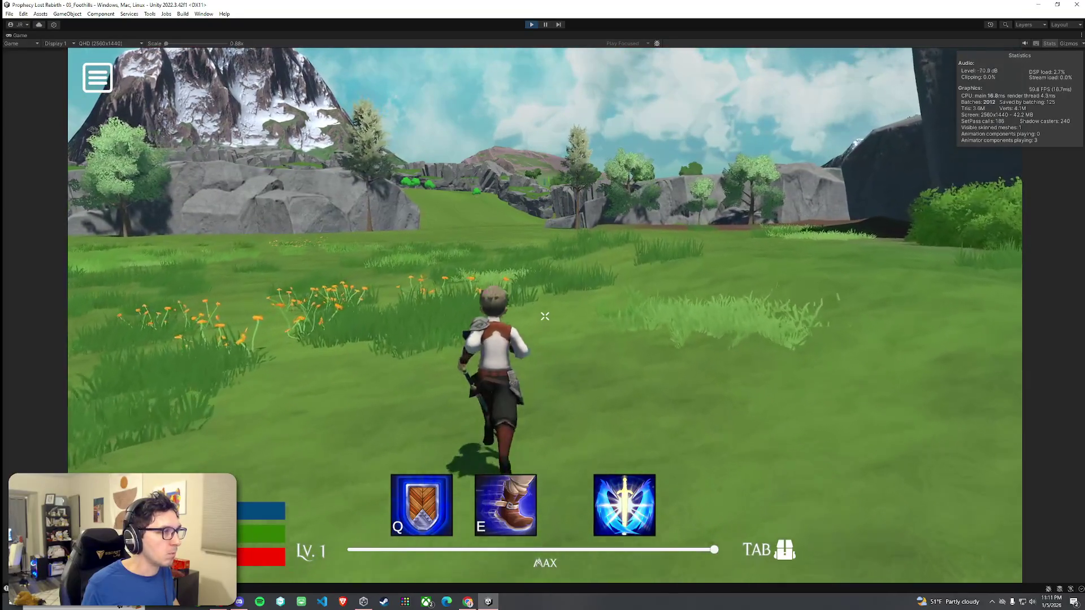
key("d")
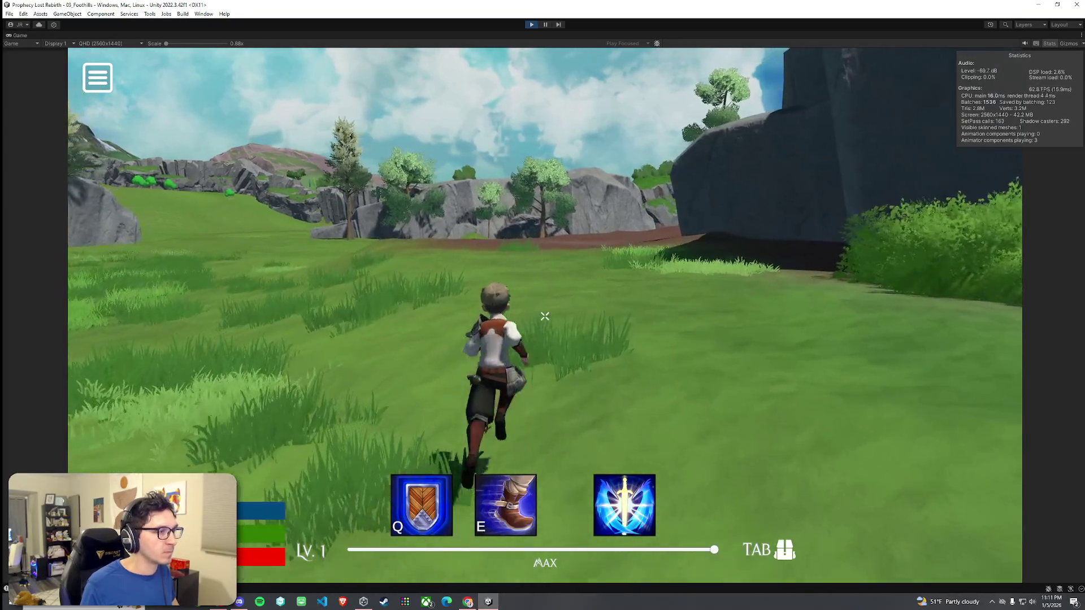
key("w")
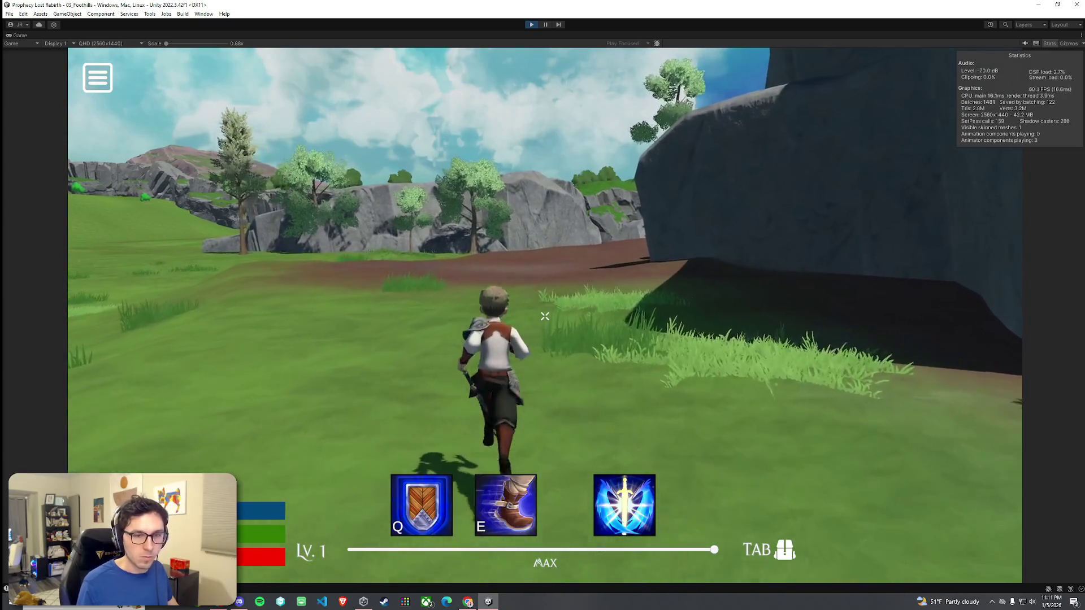
key("w")
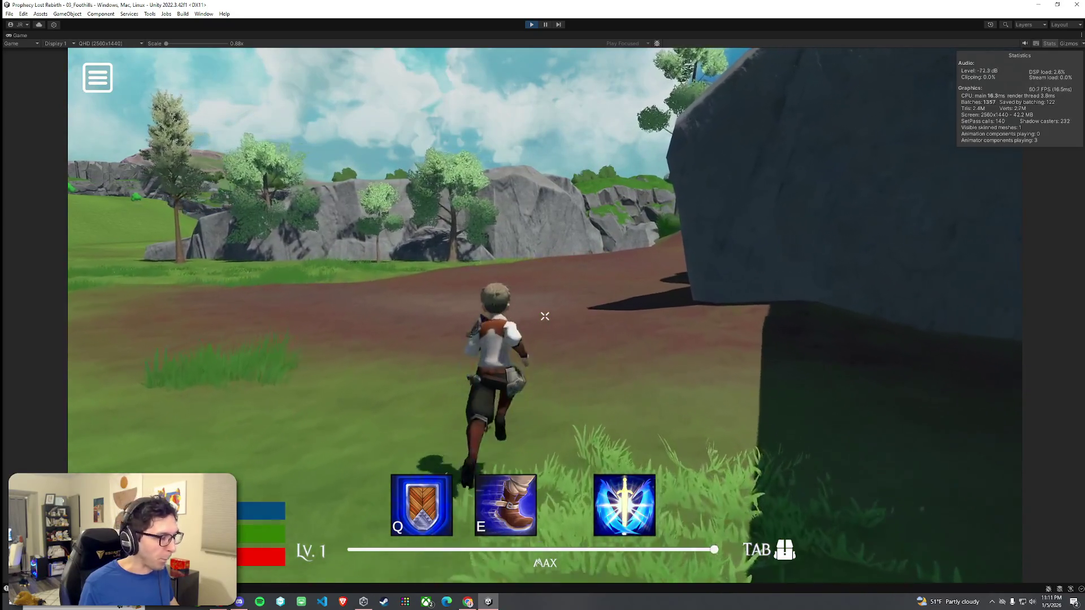
key("w")
key("space")
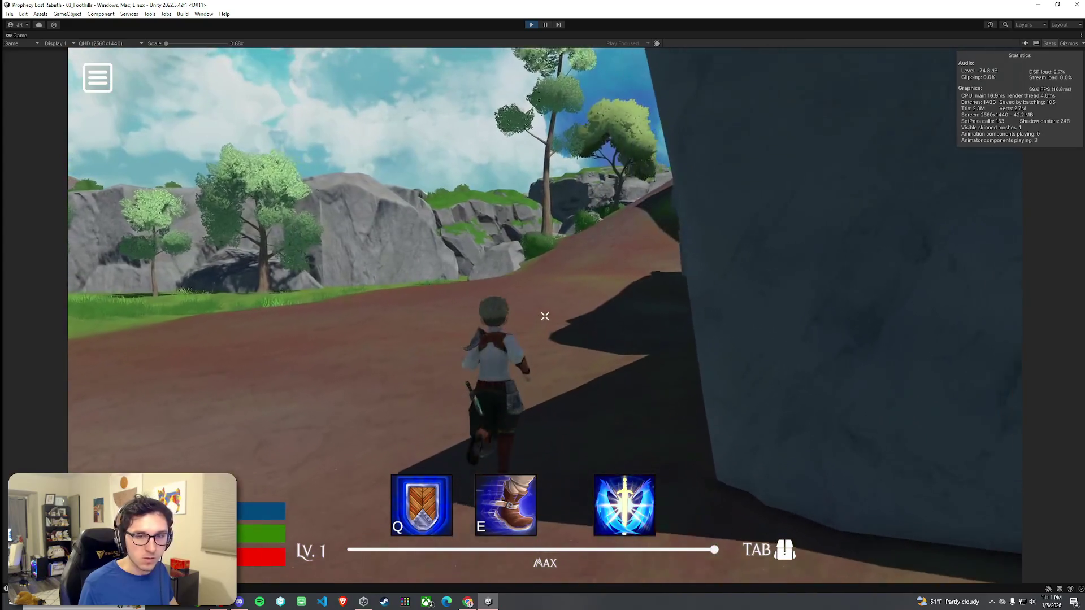
key("w")
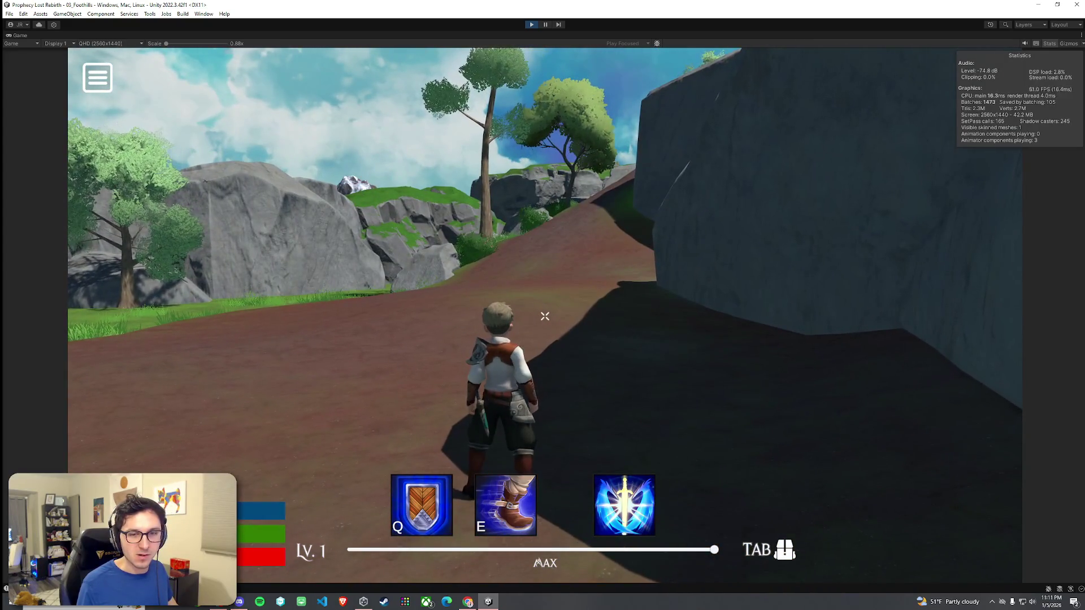
key("super")
key("super")
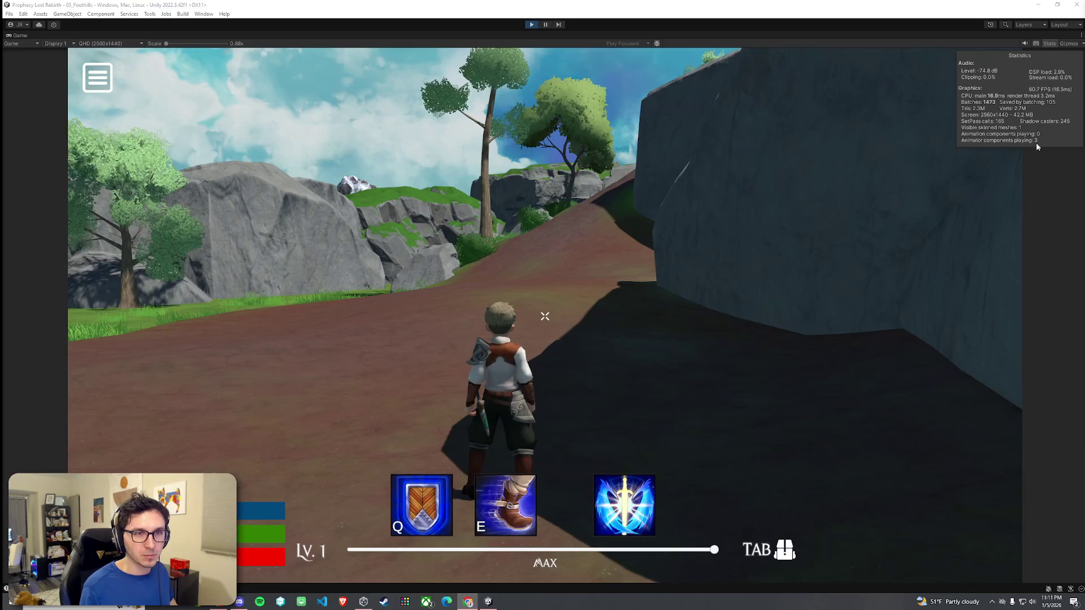
- Run the character along the dirt path toward the ramp beside the cliff
key("w")
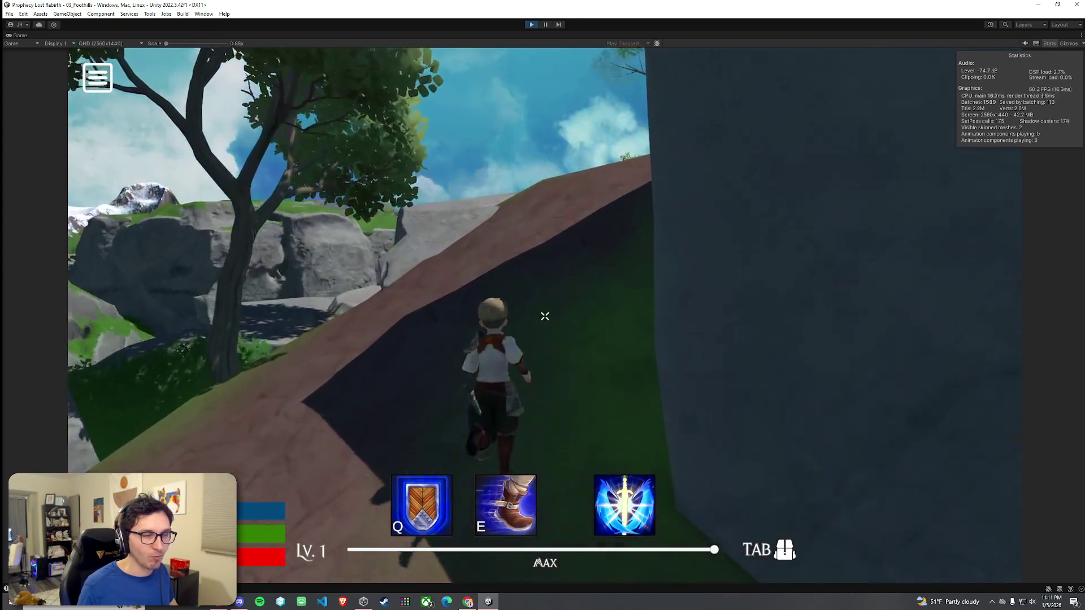
key("super")
left_click(545, 317)
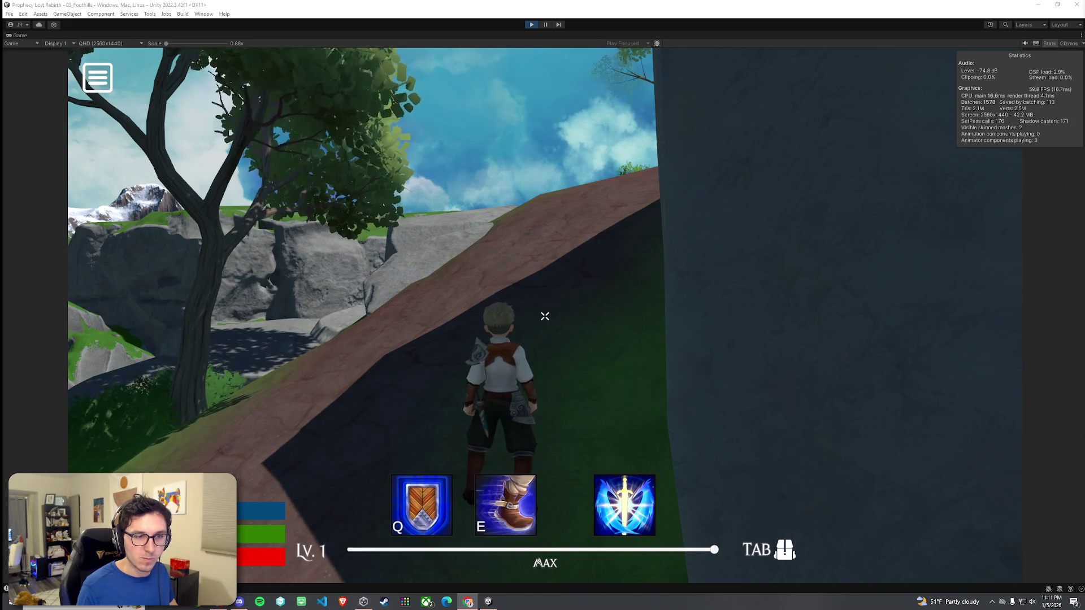
- Run the hero up the dirt slope and across the stone tiles of the ruins
key("w")
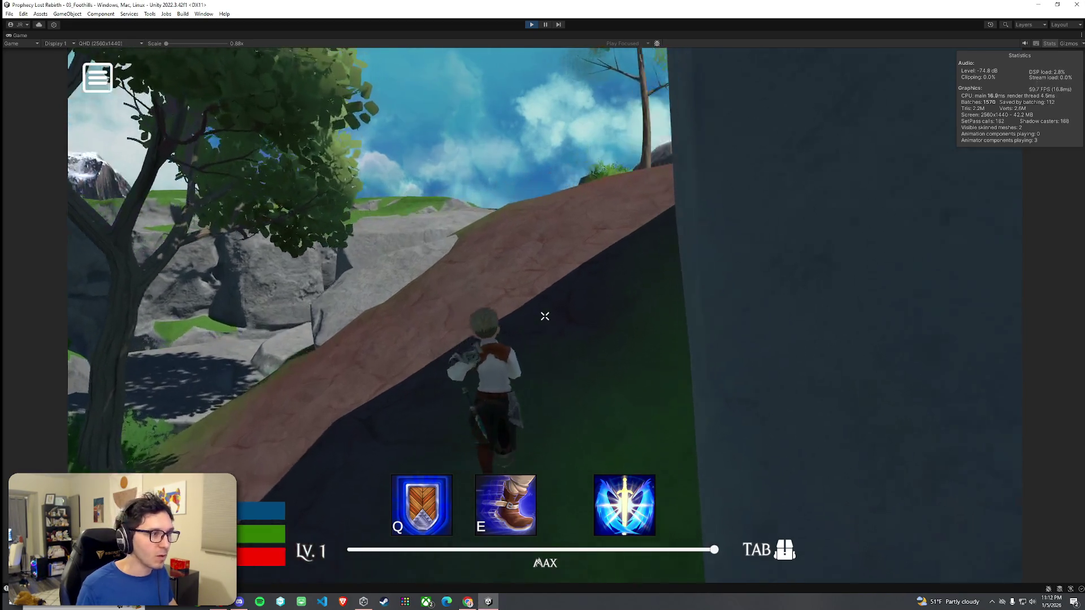
key("w")
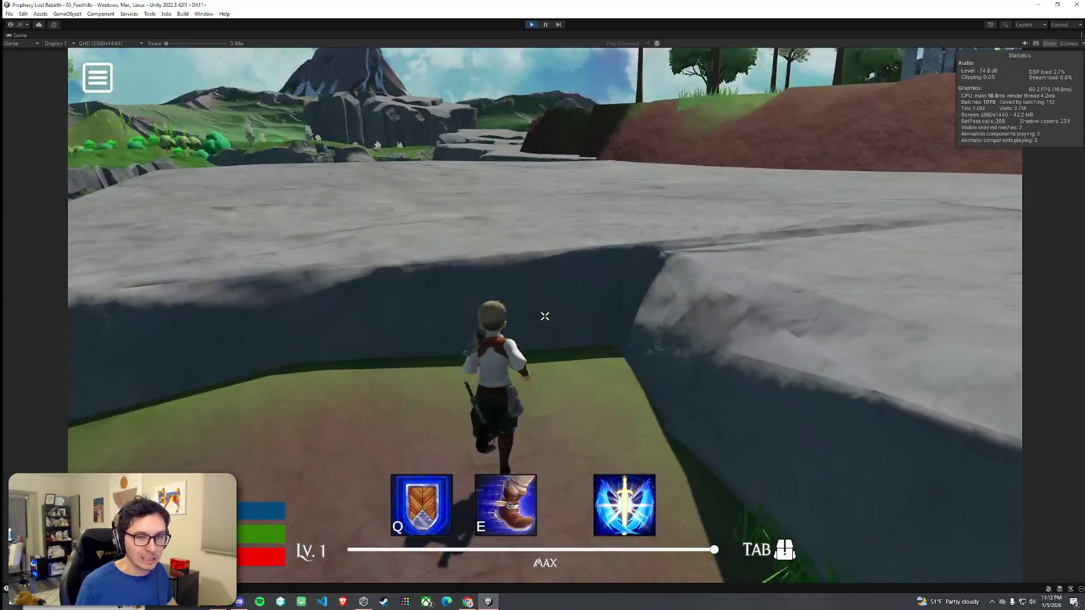
key("w")
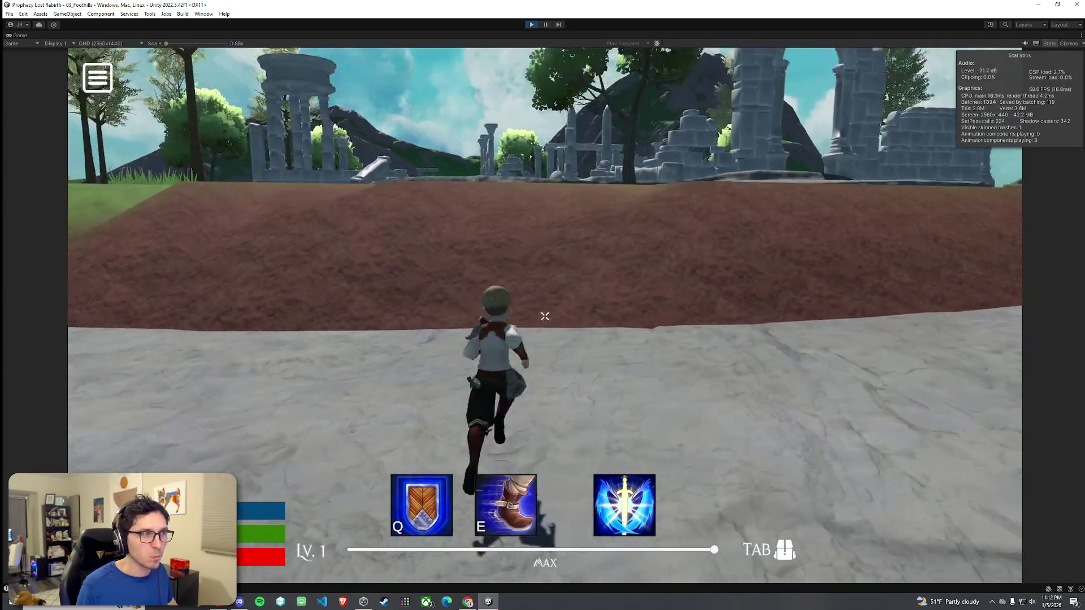
key("w")
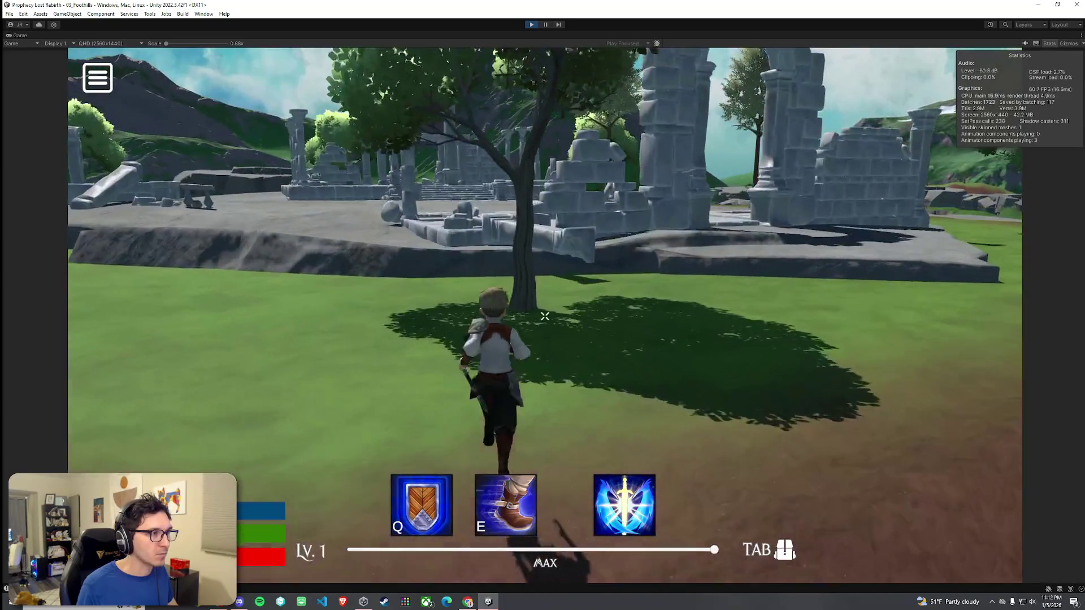
key("w")
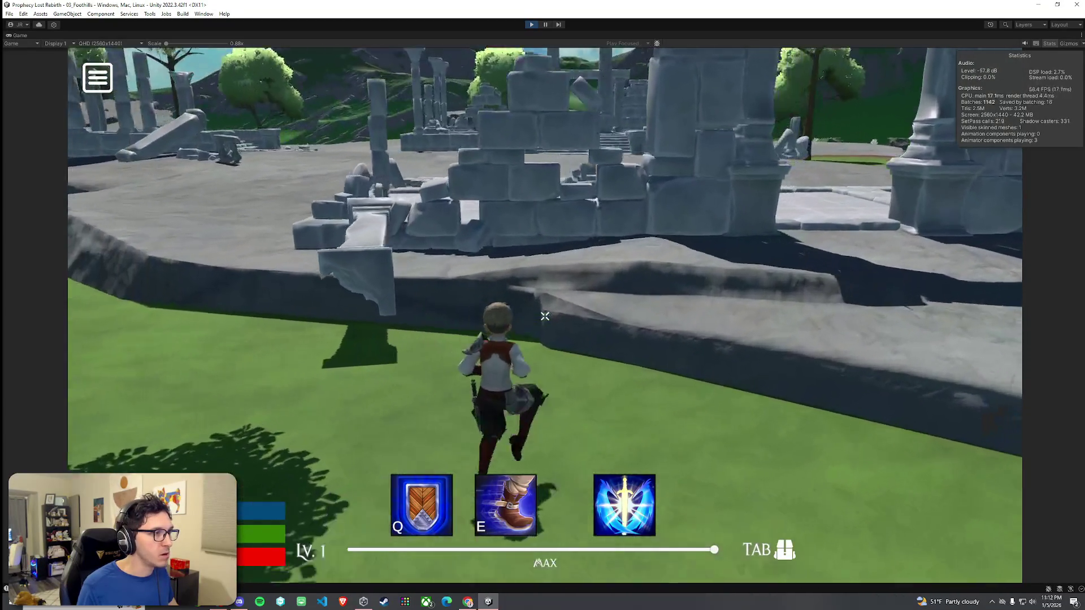
key("w")
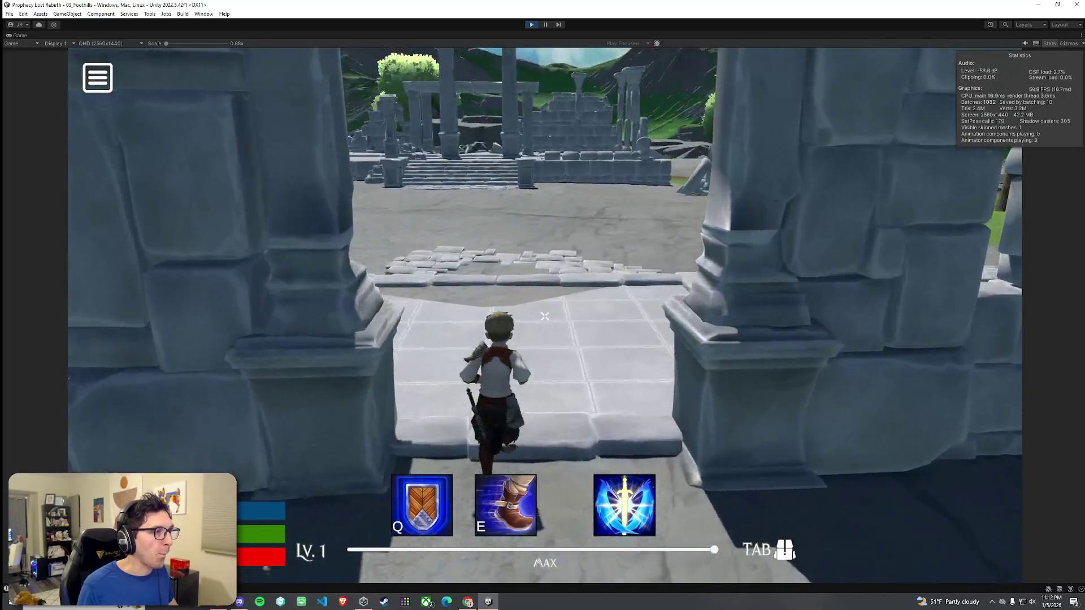
key("w")
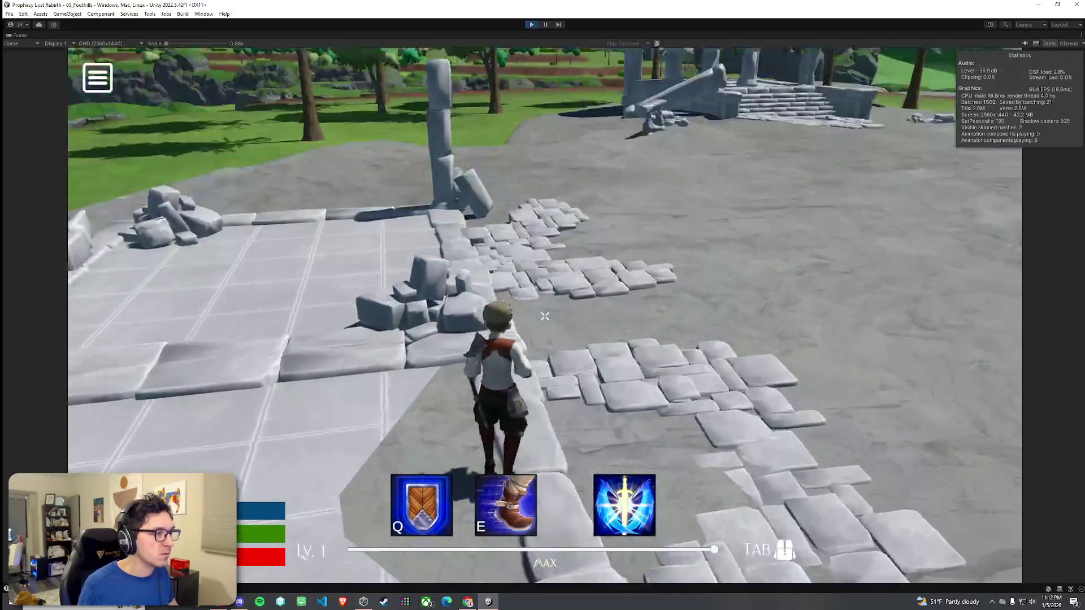
key("w")
key("w")
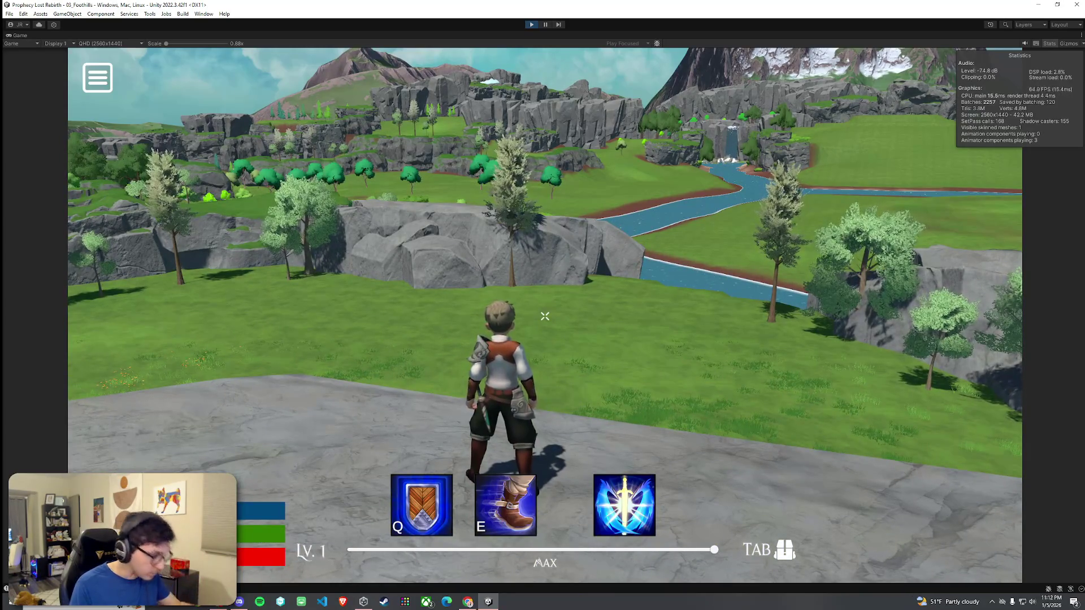
- Drop off the ledge and run across the grass toward the river and waterfall
key("w")
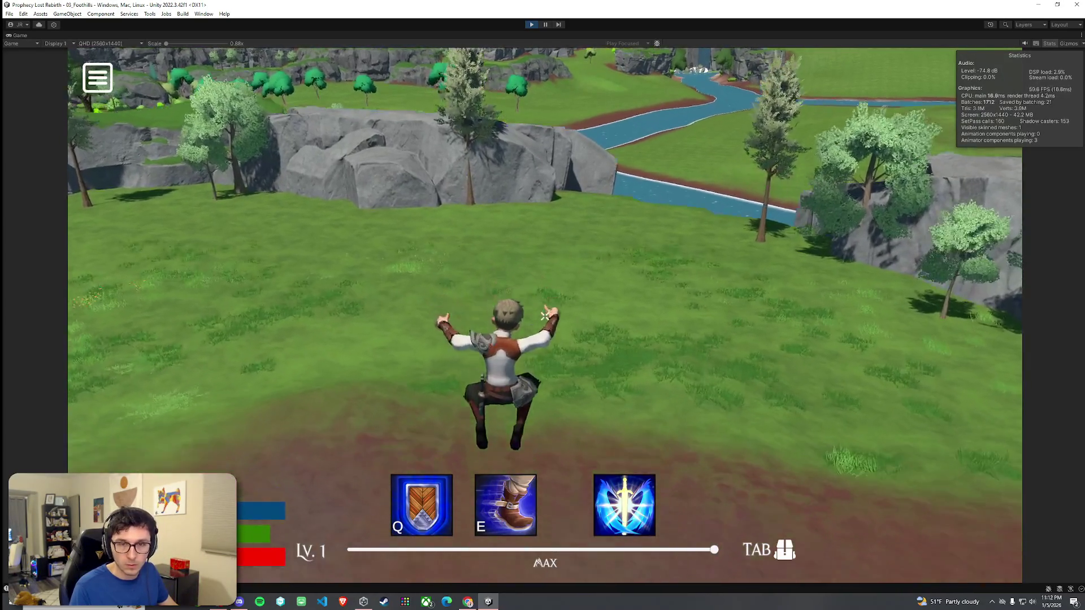
key("w")
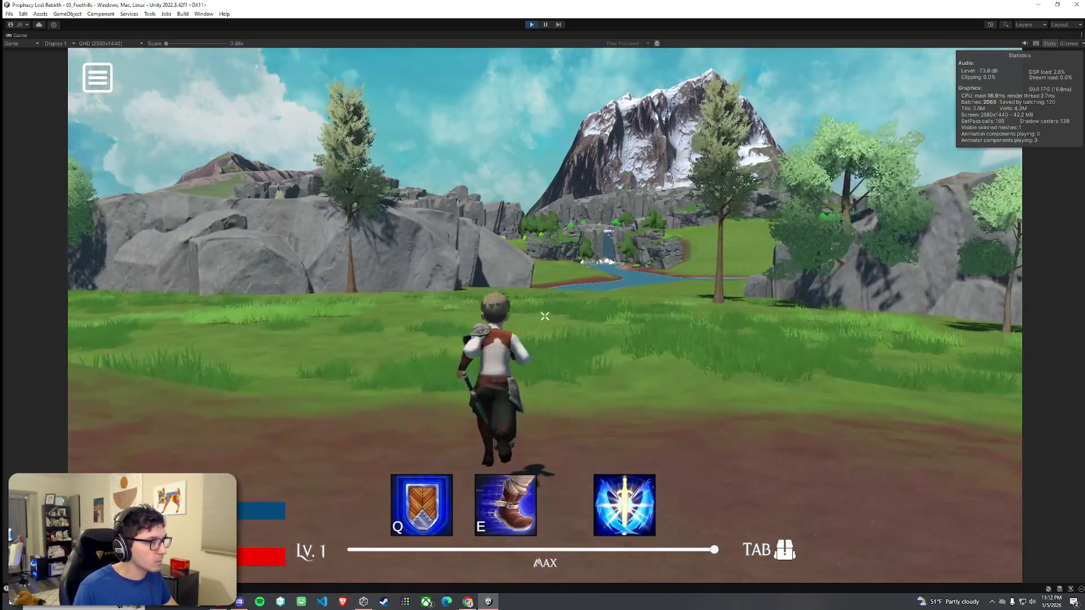
key("w")
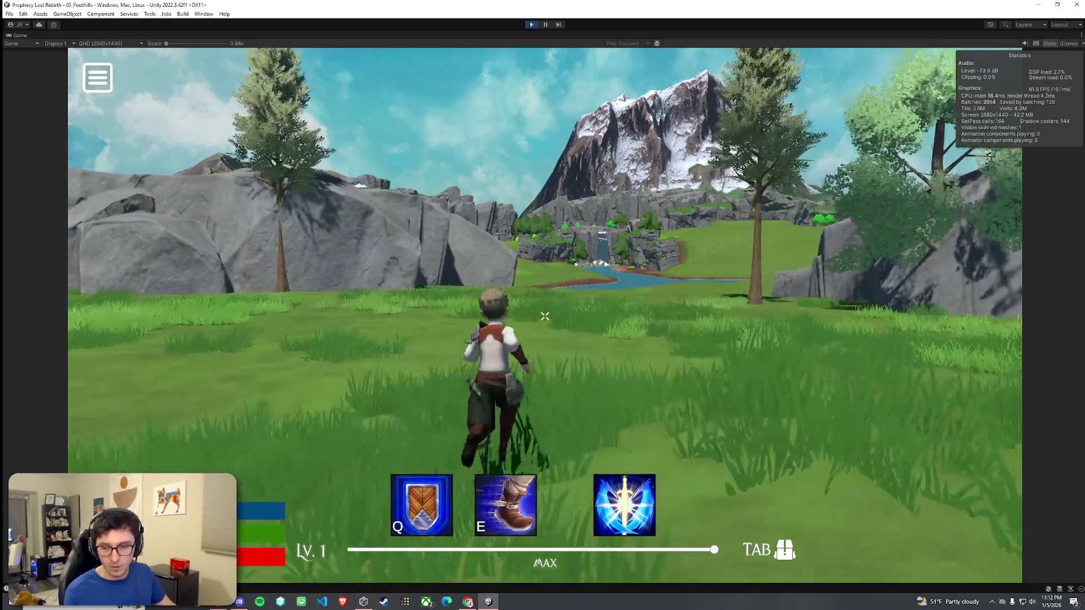
key("w")
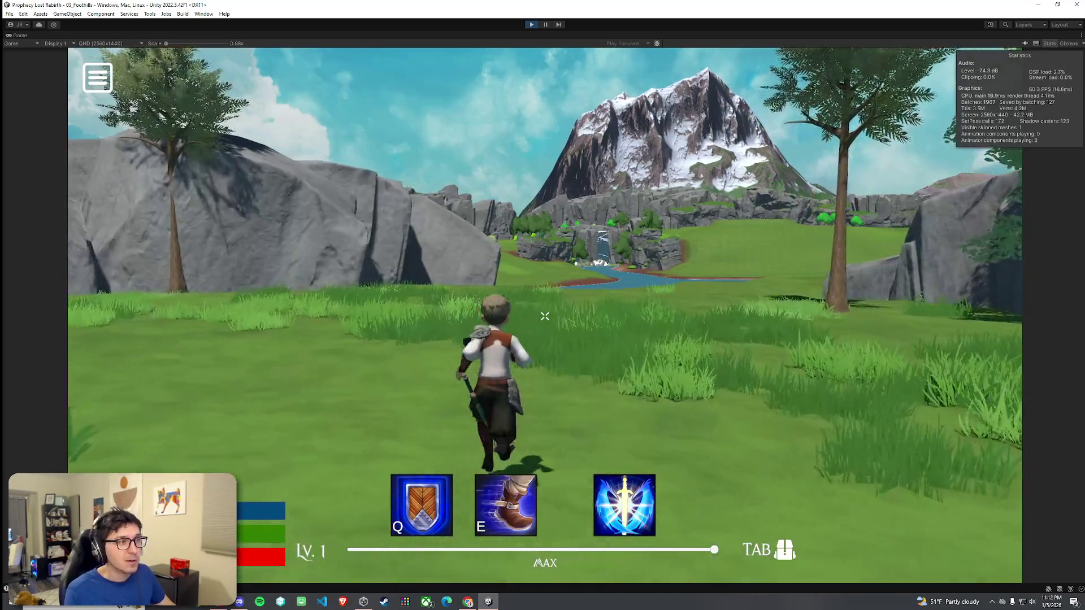
key("w")
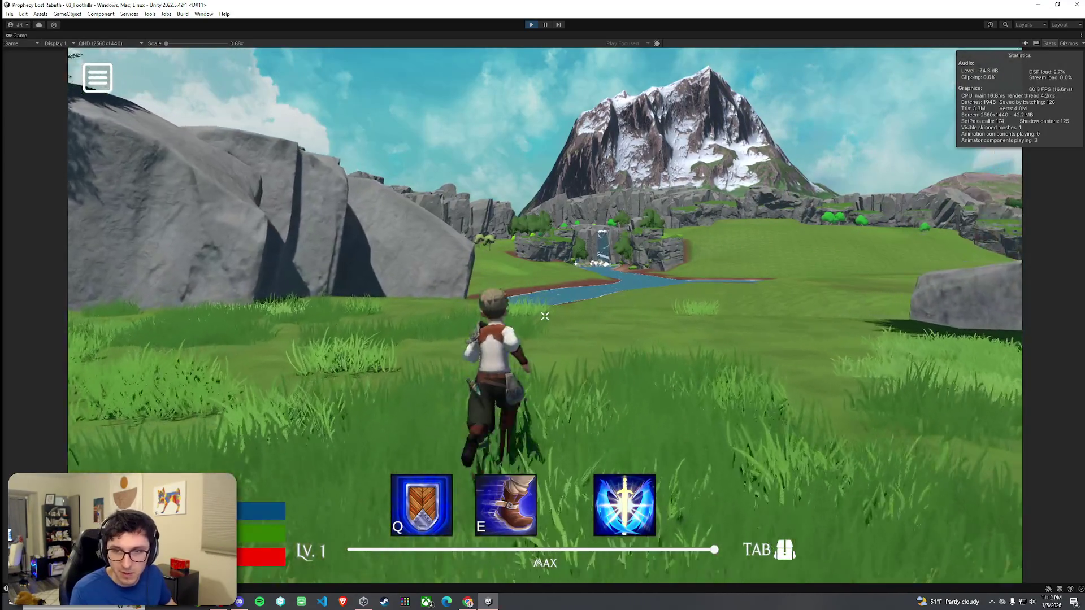
key("w")
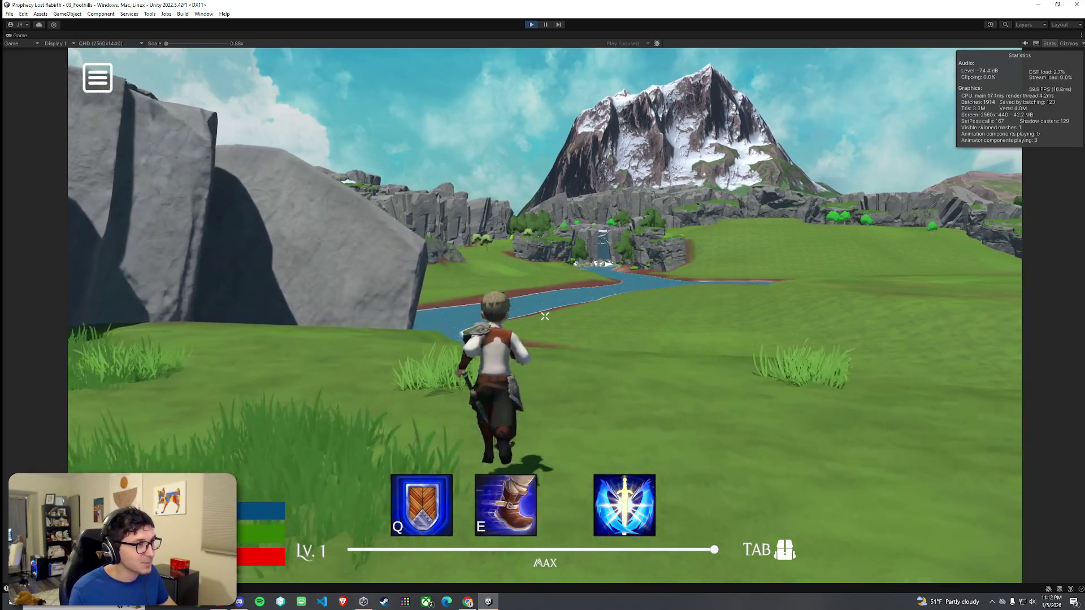
key("w")
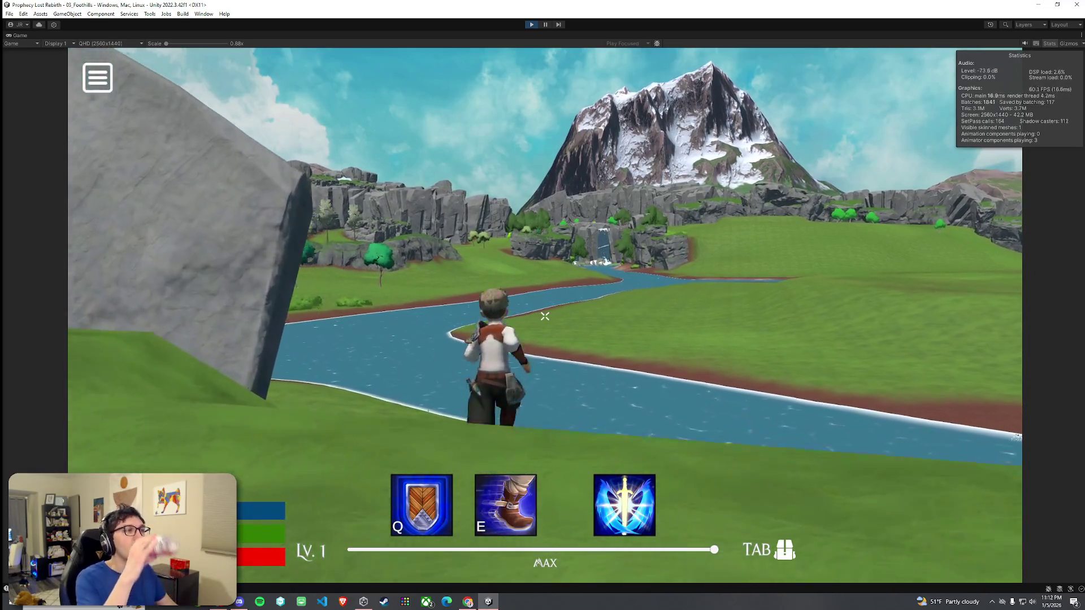
key("w")
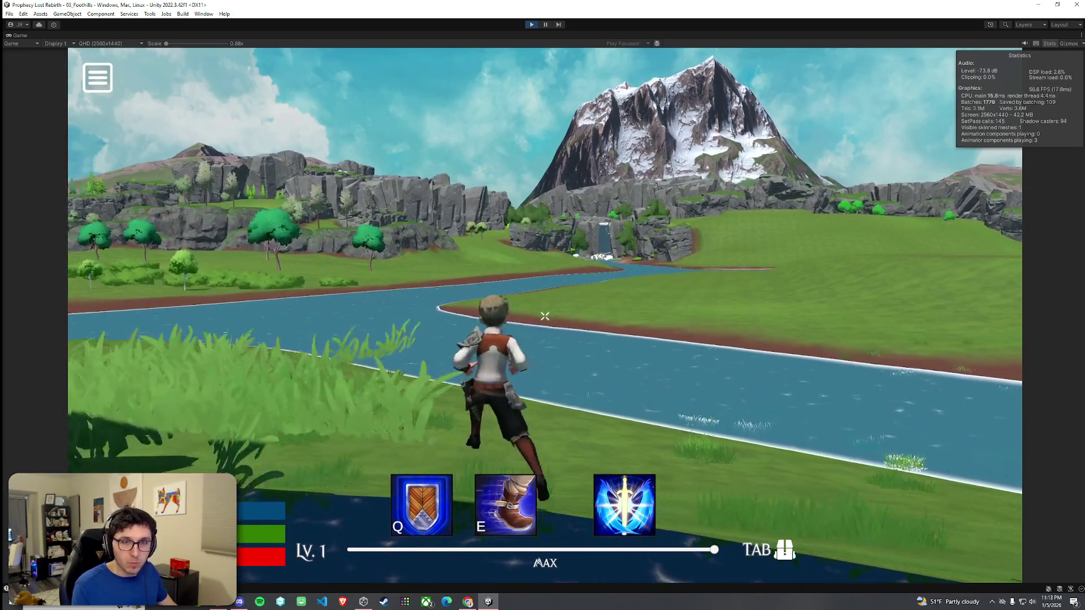
key("w")
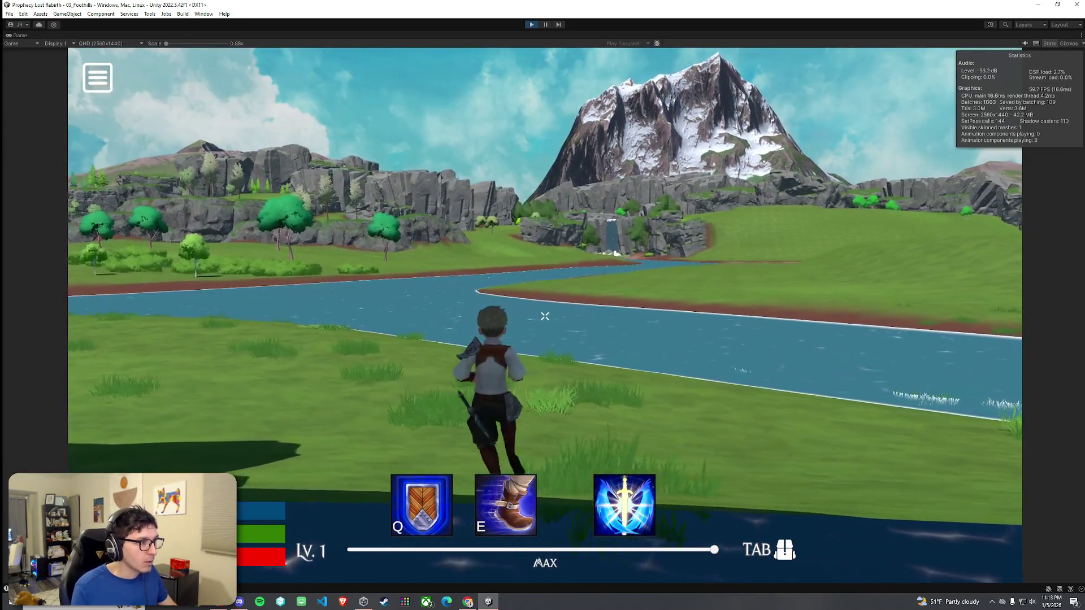
key("w")
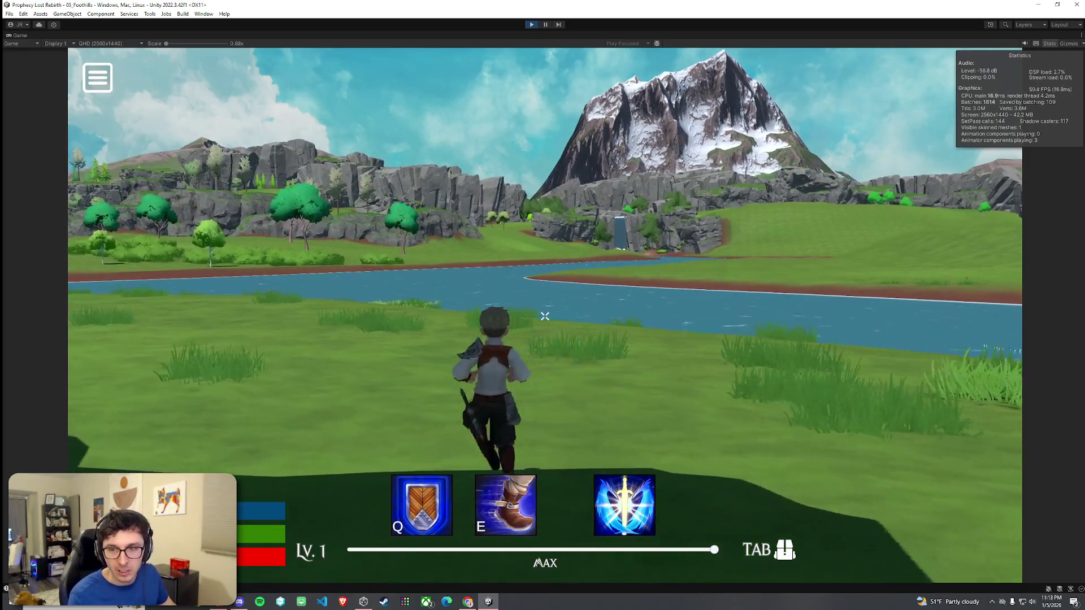
key("w")
key("w")
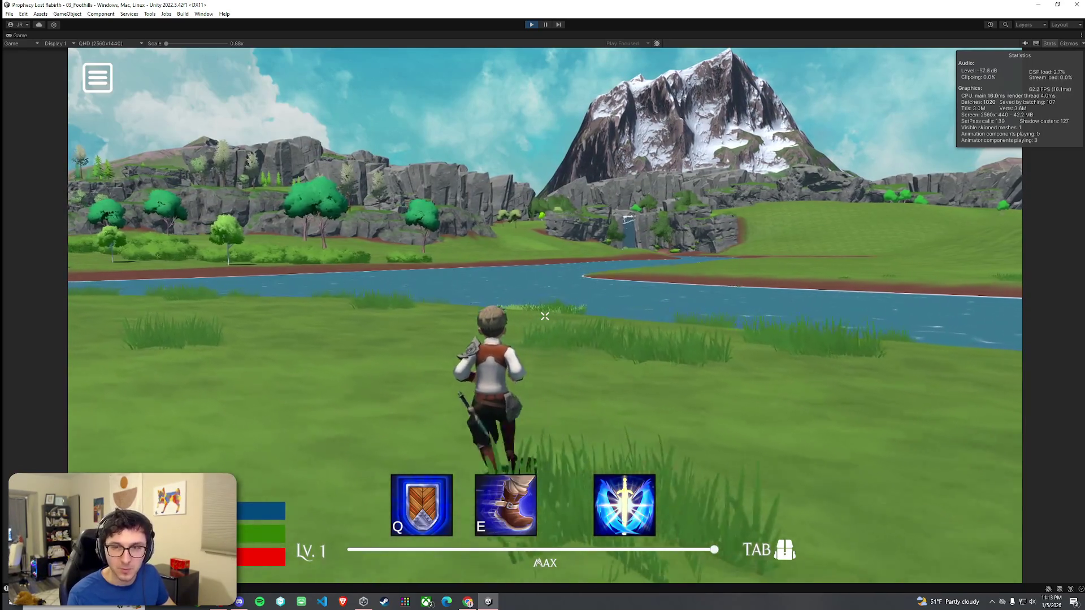
key("w")
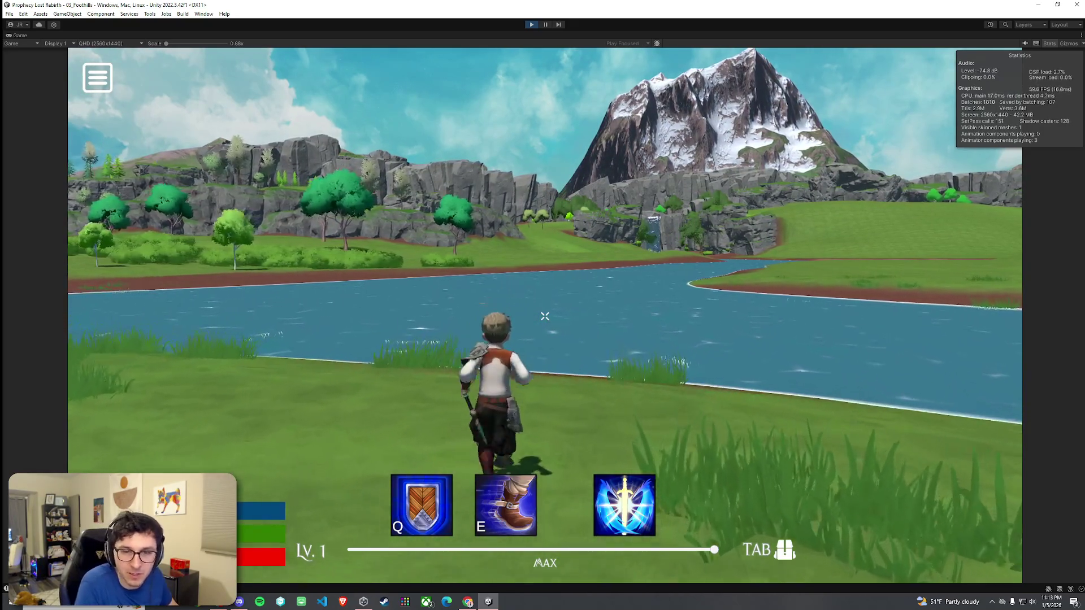
- Run off the bank into the river and leap out of the water
key("w")
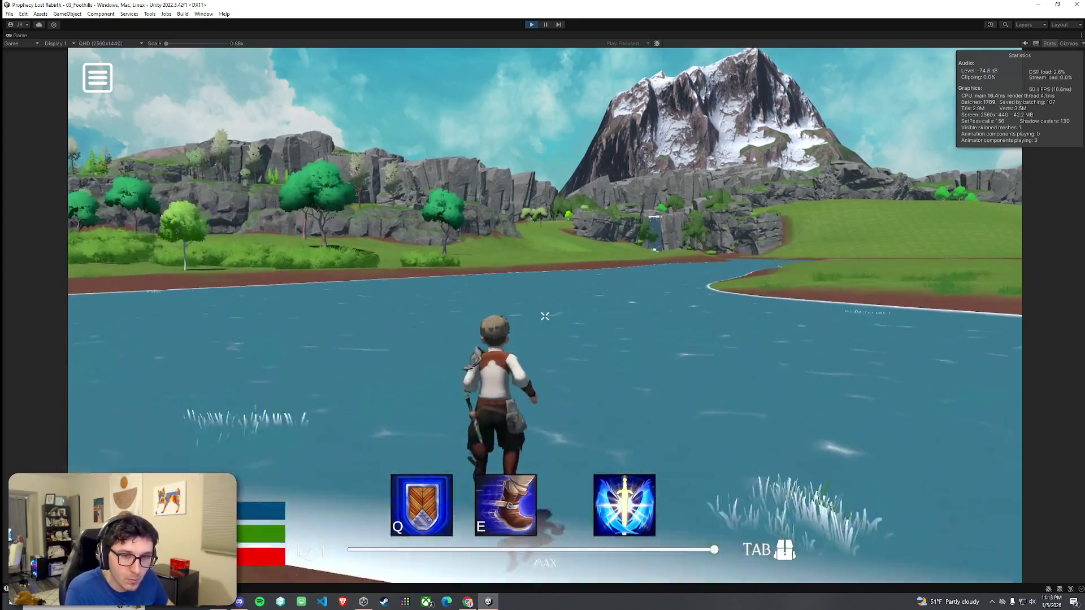
key("w")
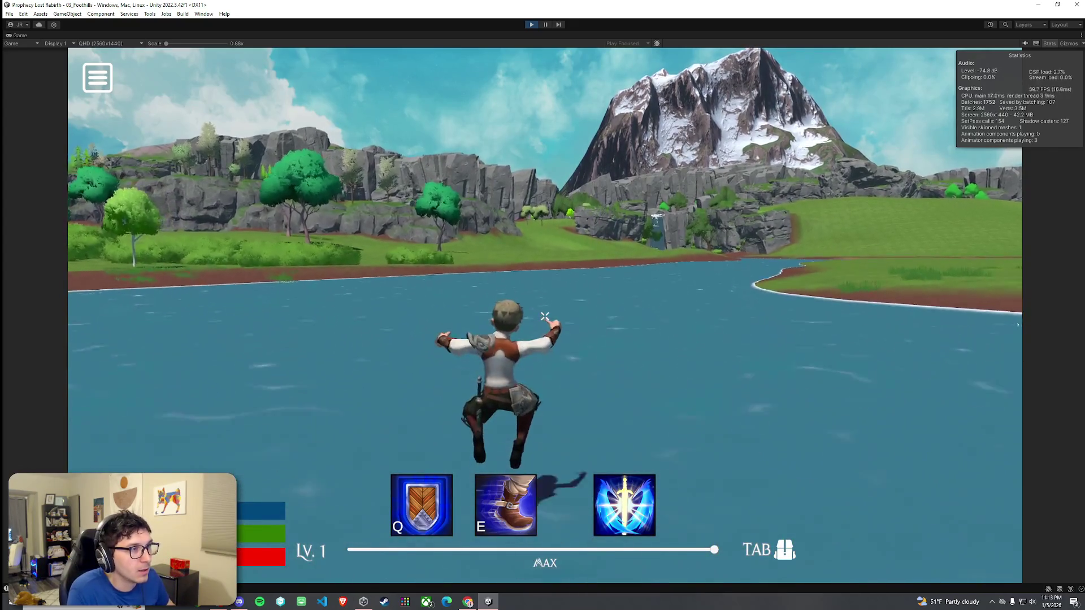
key("w")
key("space")
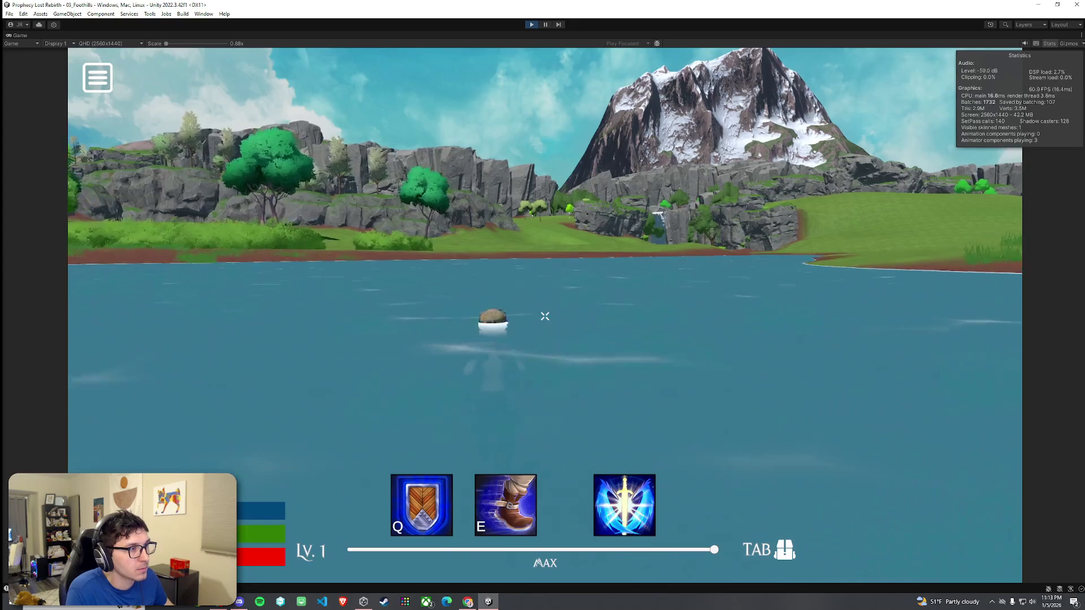
key("w")
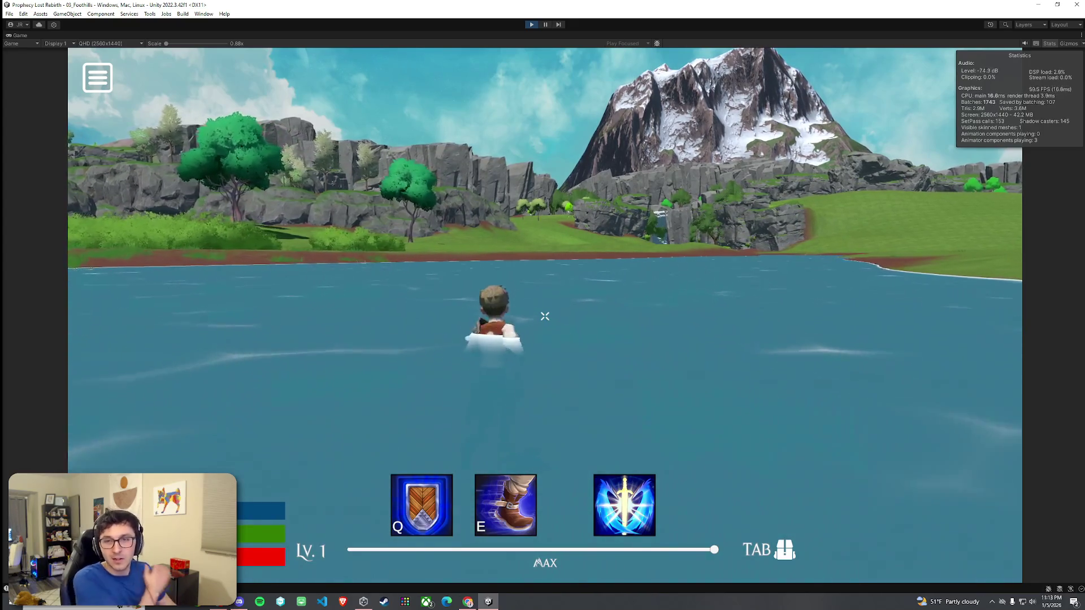
- Swim across the river and climb out onto the far dirt bank
key("w")
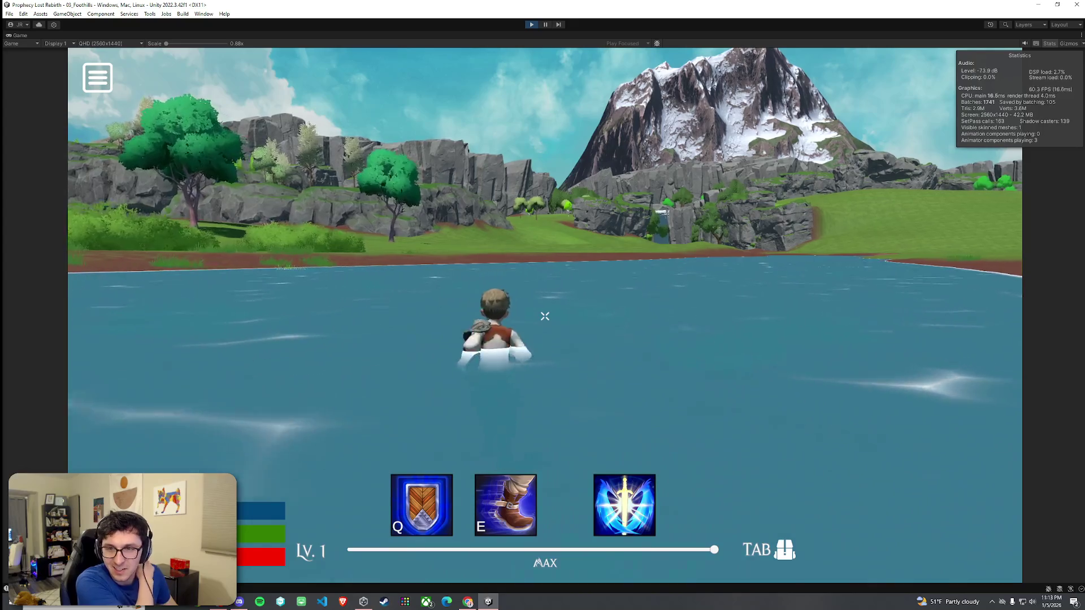
key("w")
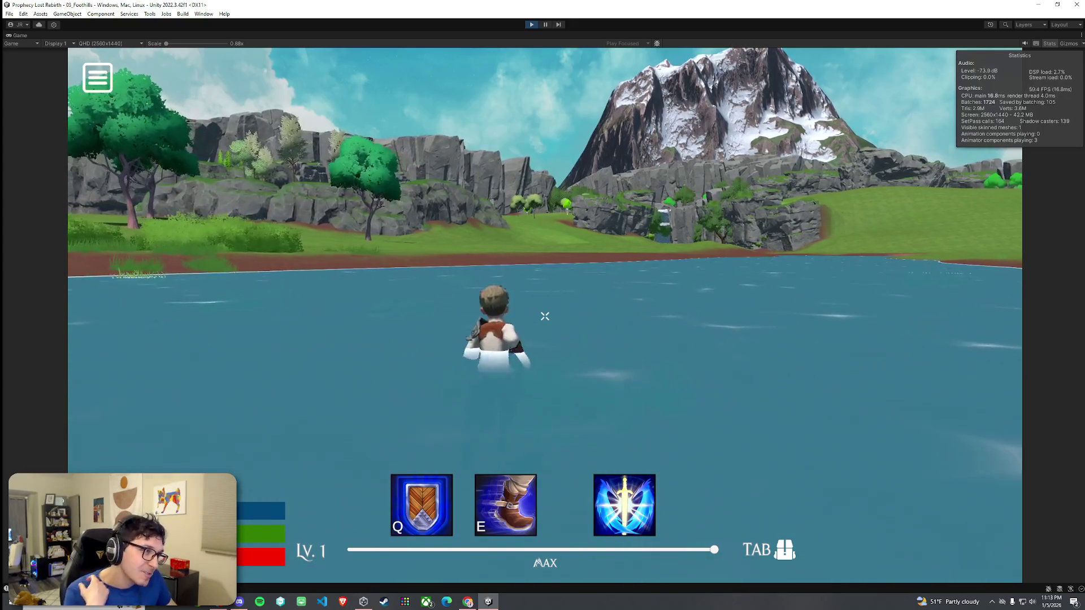
key("w")
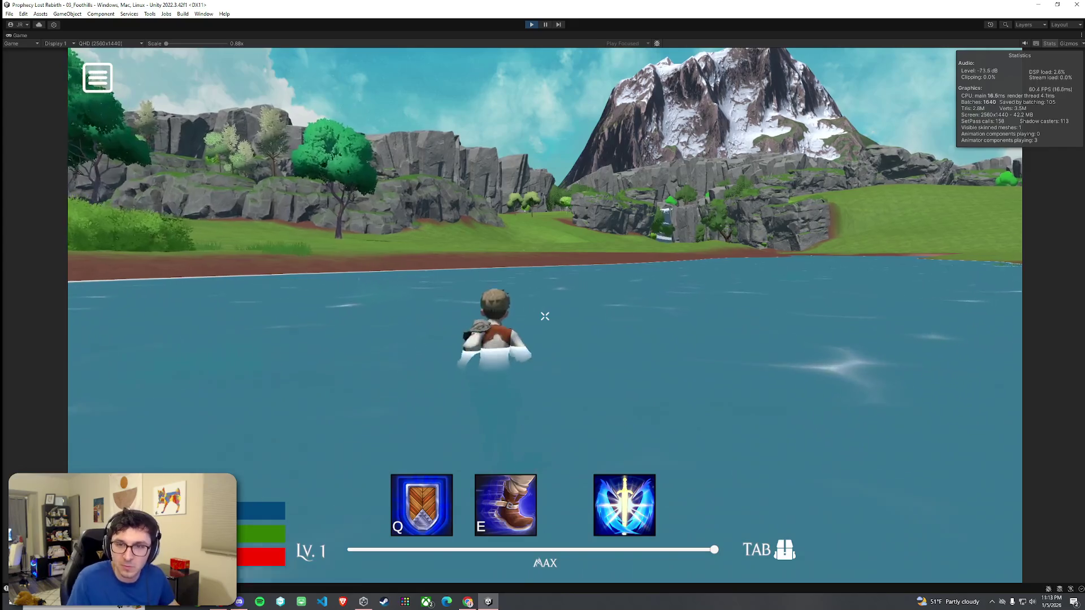
key("w")
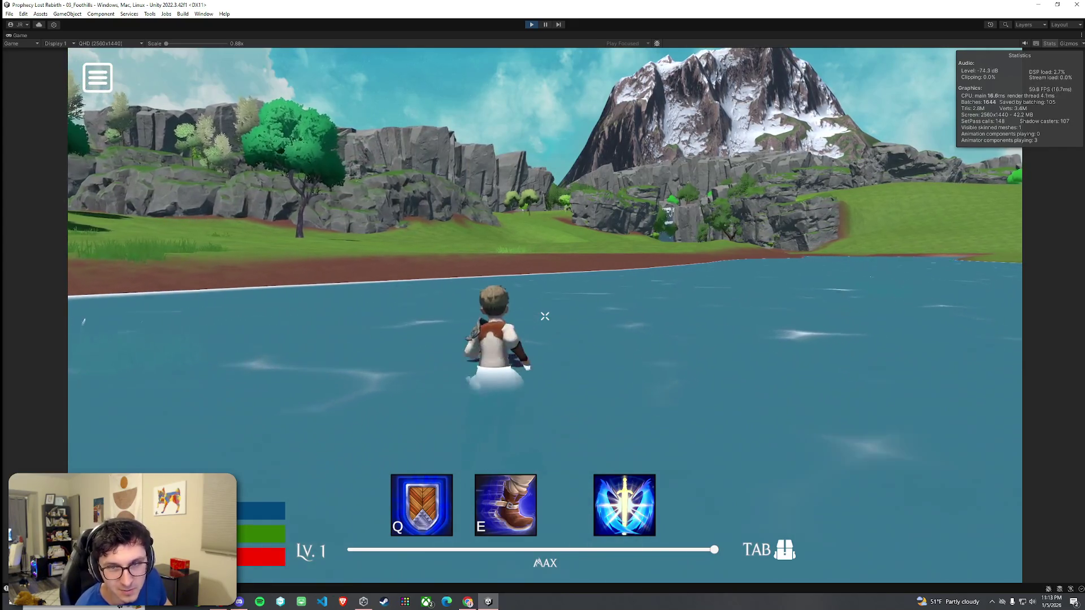
key("w")
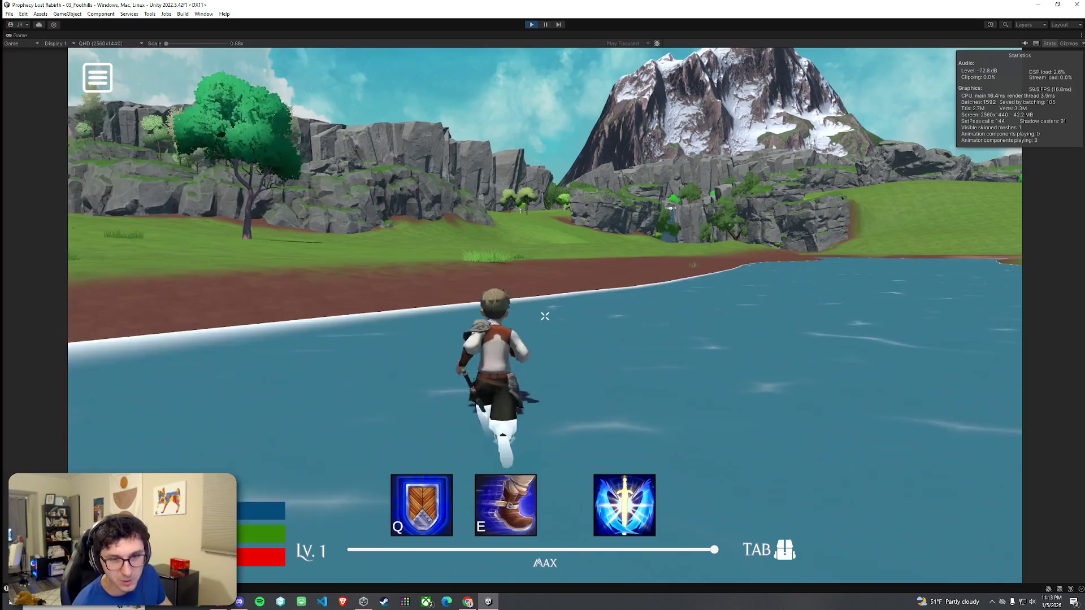
key("w")
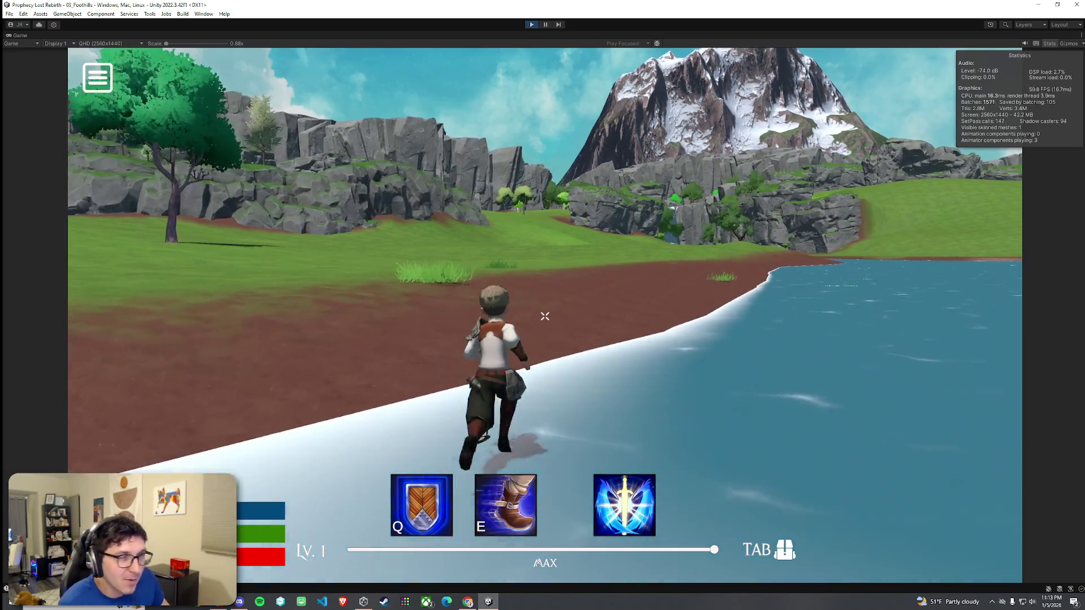
key("w")
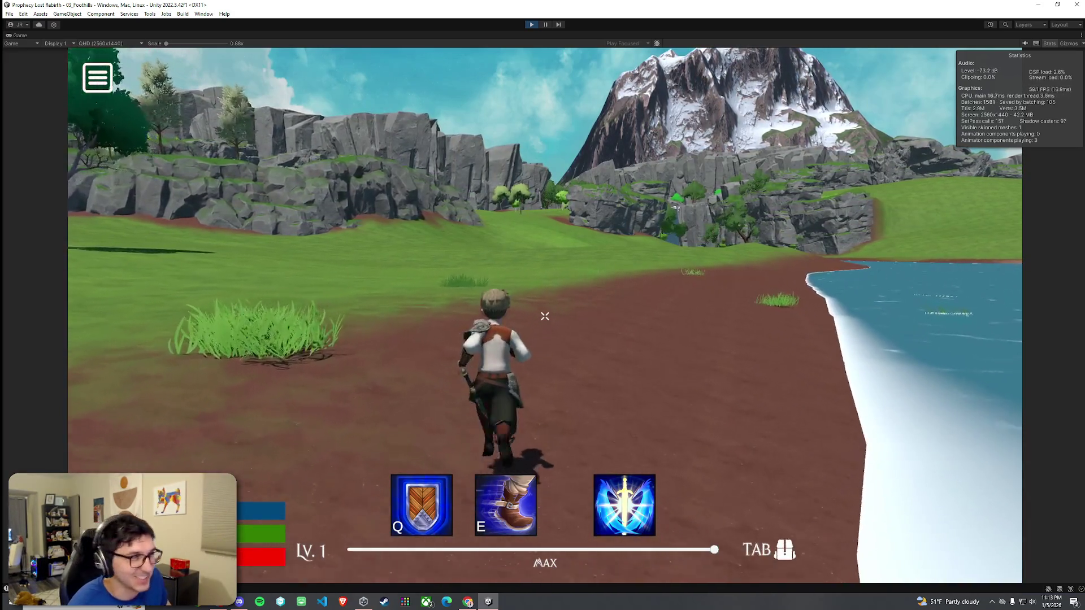
- Run and jump across the field toward the rocky cliffs and snowy mountain
key("w")
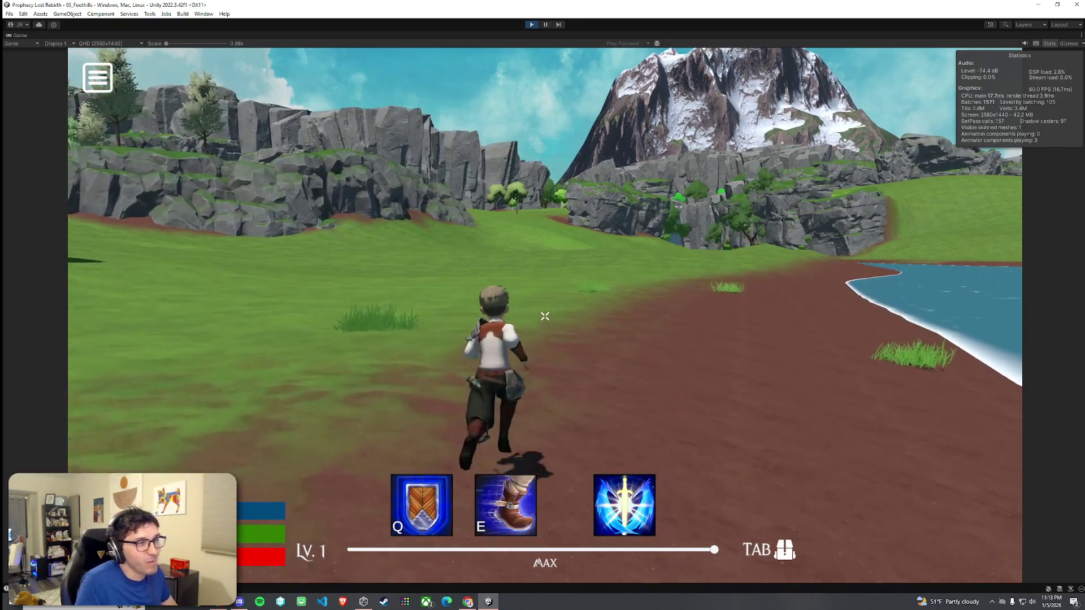
key("w")
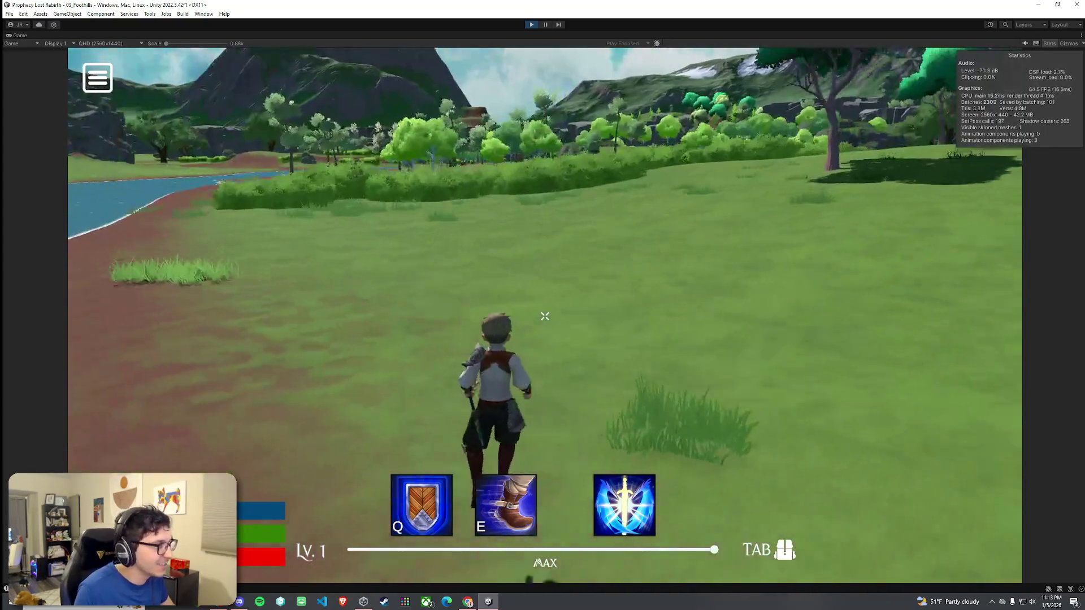
key("space")
key("w")
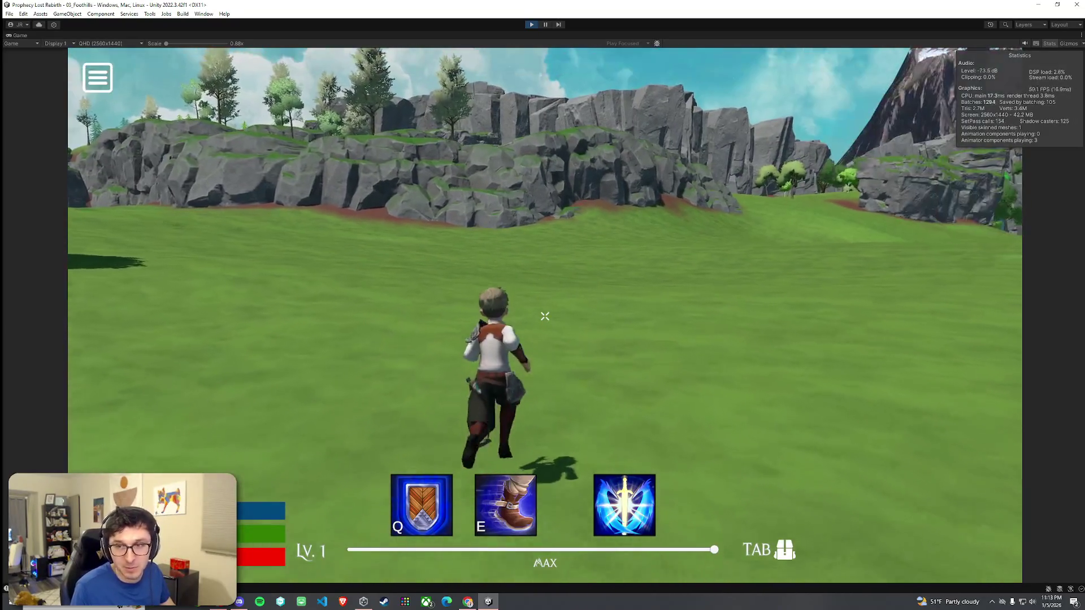
key("w")
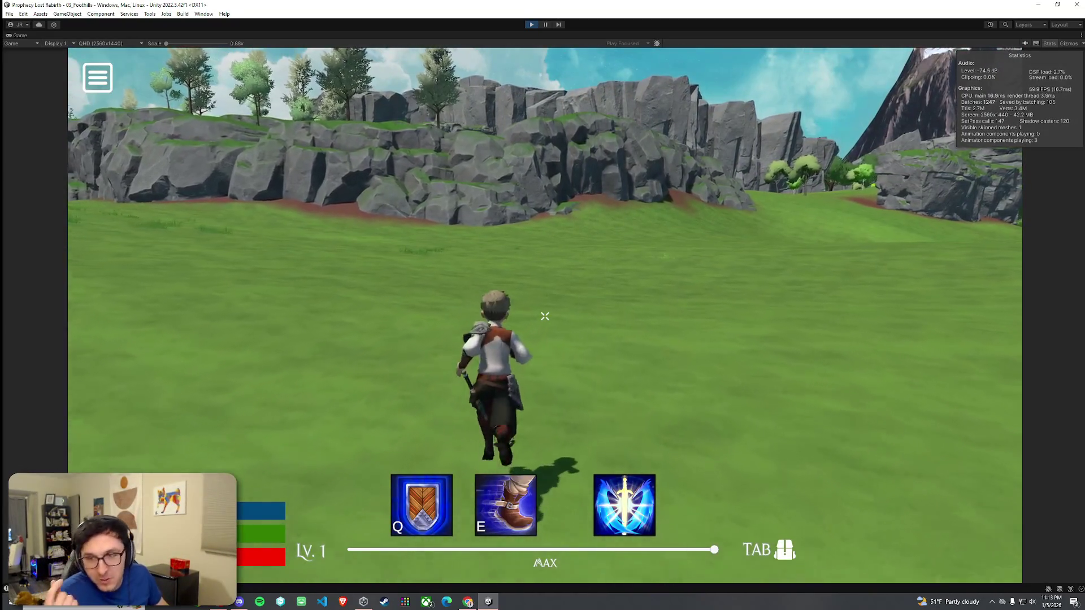
key("w")
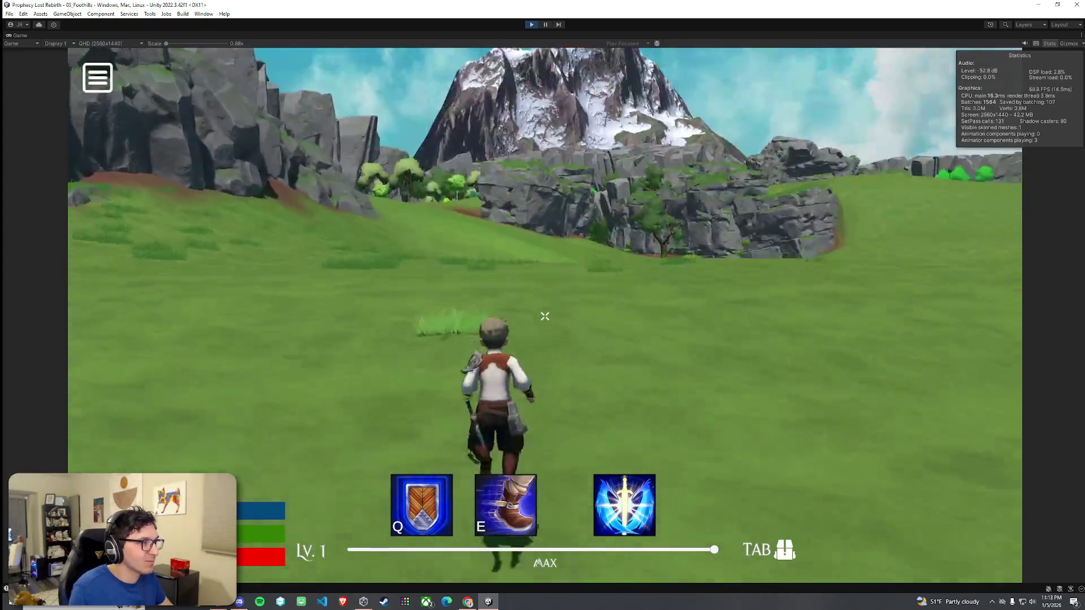
key("space")
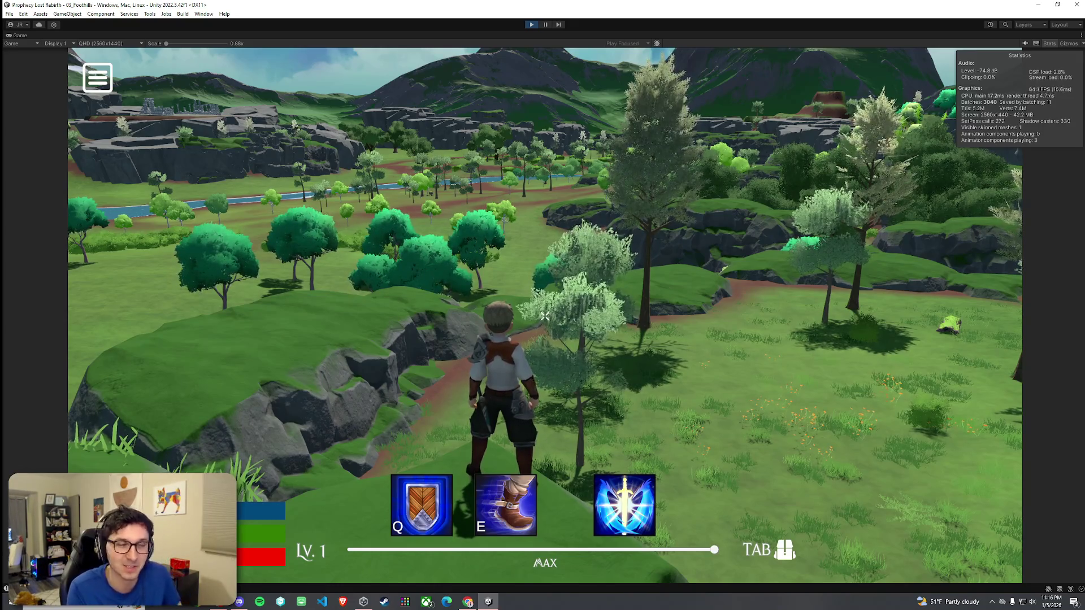
- Run along the hill path, leap the crest and jump onto the higher grassy rock
key("w")
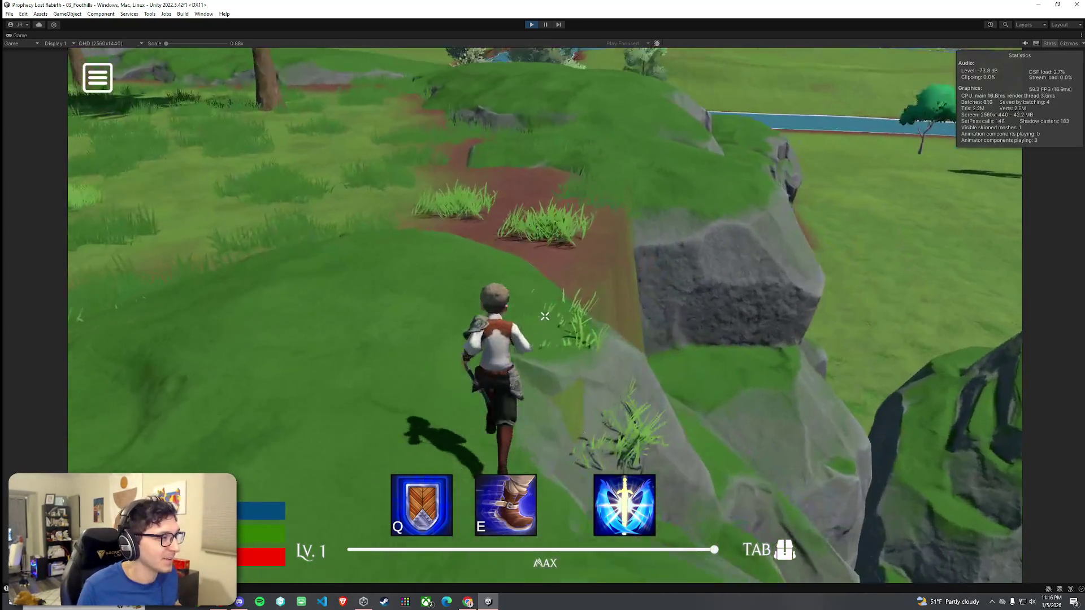
key("space")
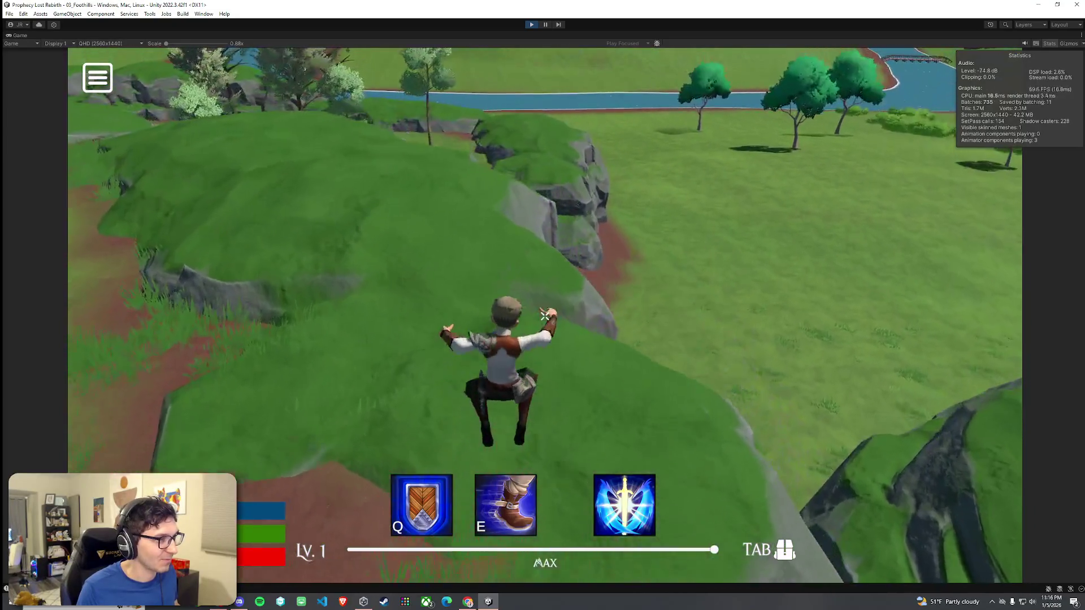
key("w")
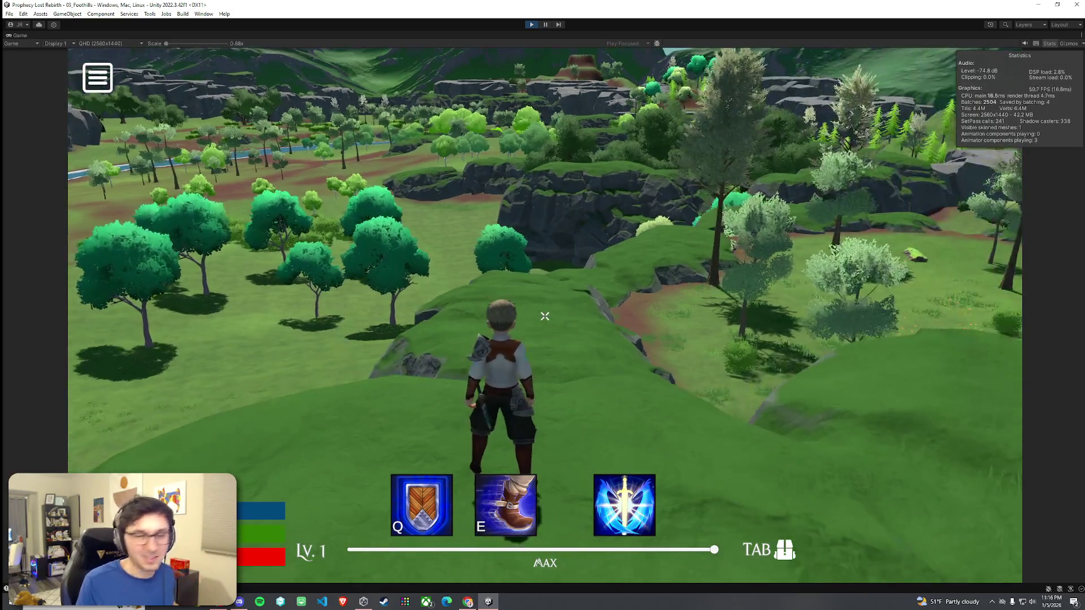
key("w")
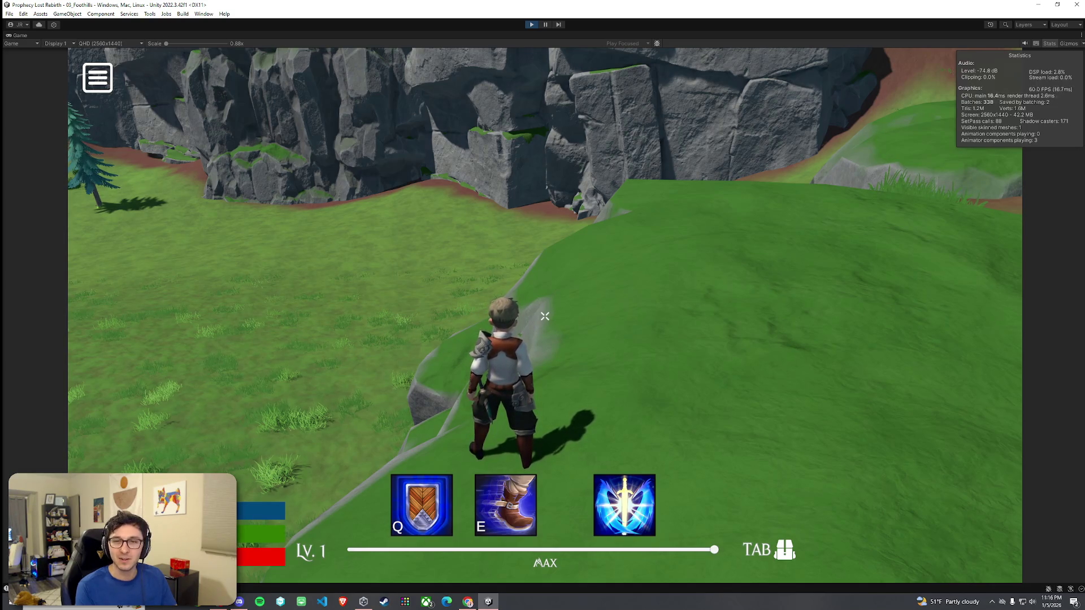
key("w")
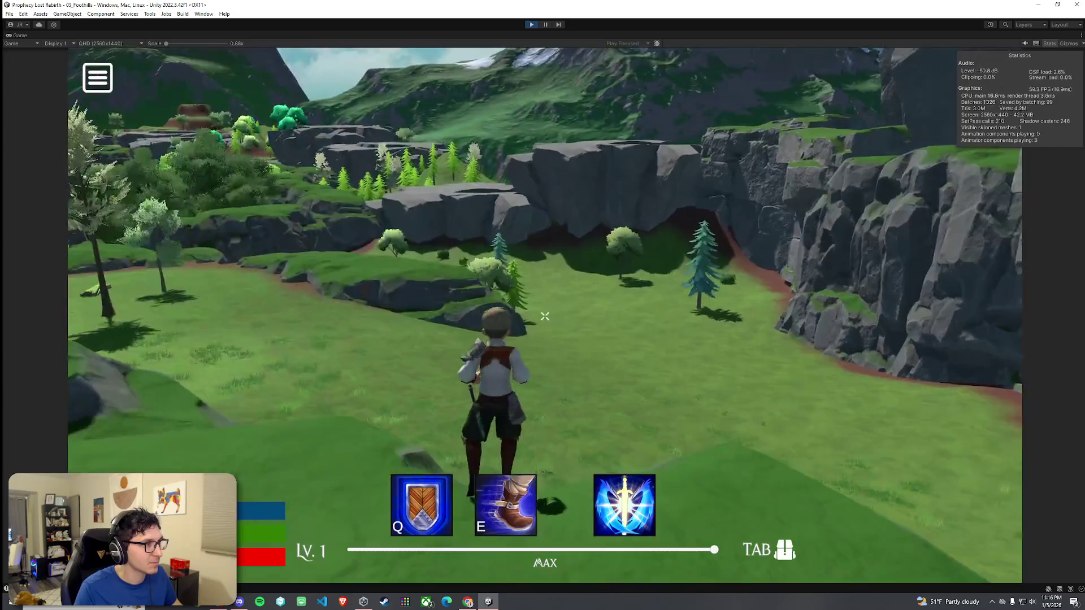
key("w")
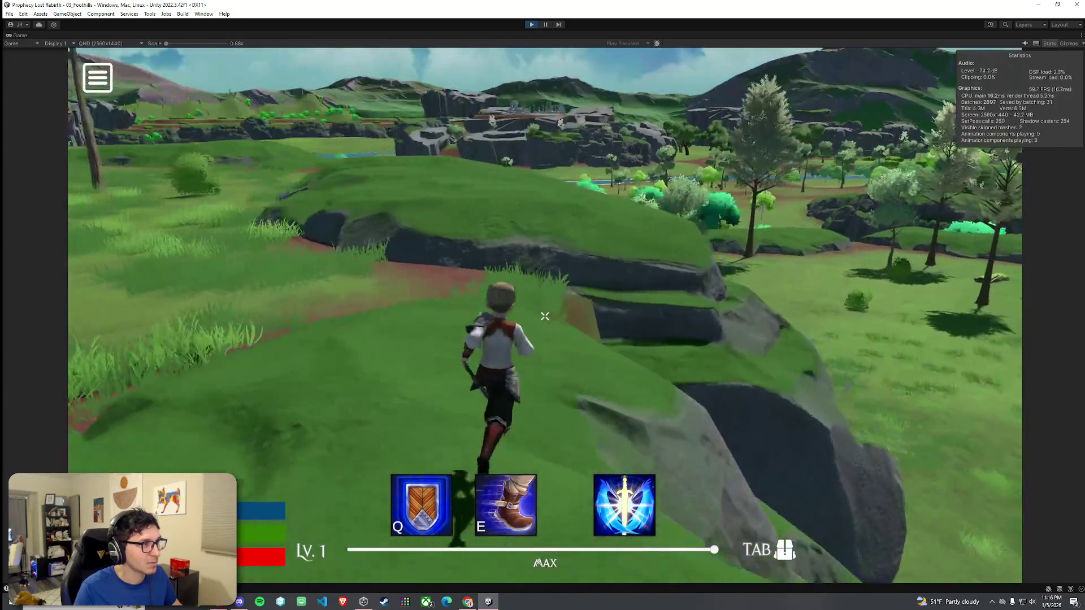
key("space")
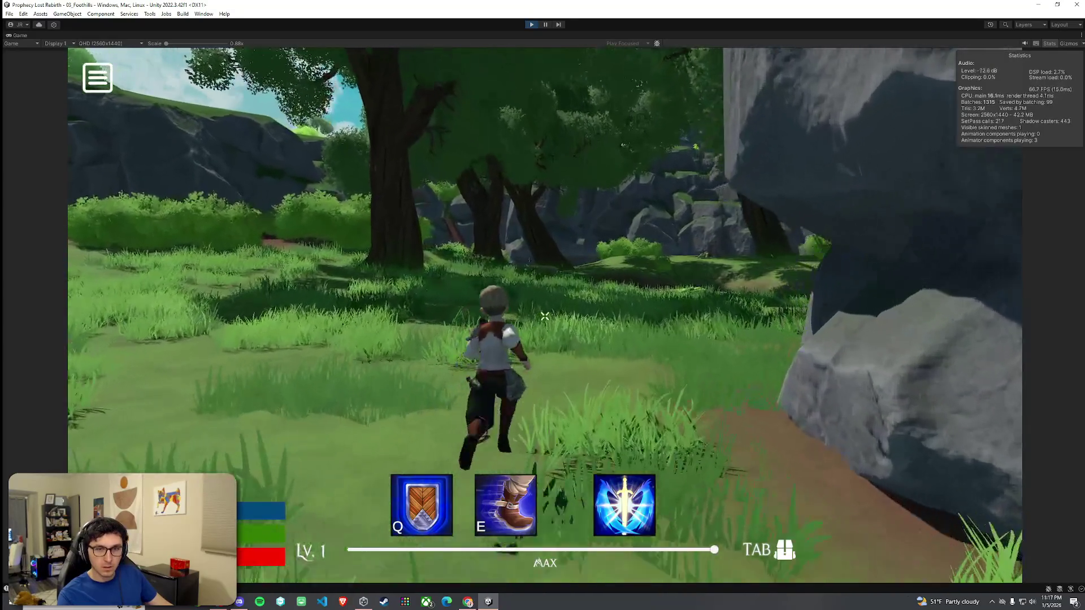
- Run to the pond, dash across with E, trigger the Q shield and continue on
key("w")
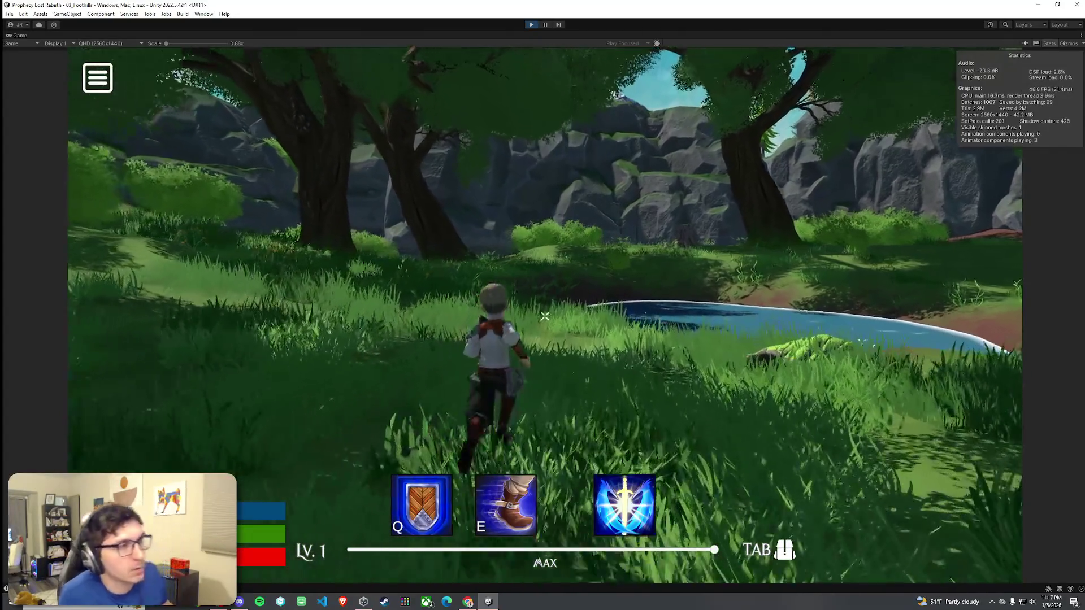
key("w")
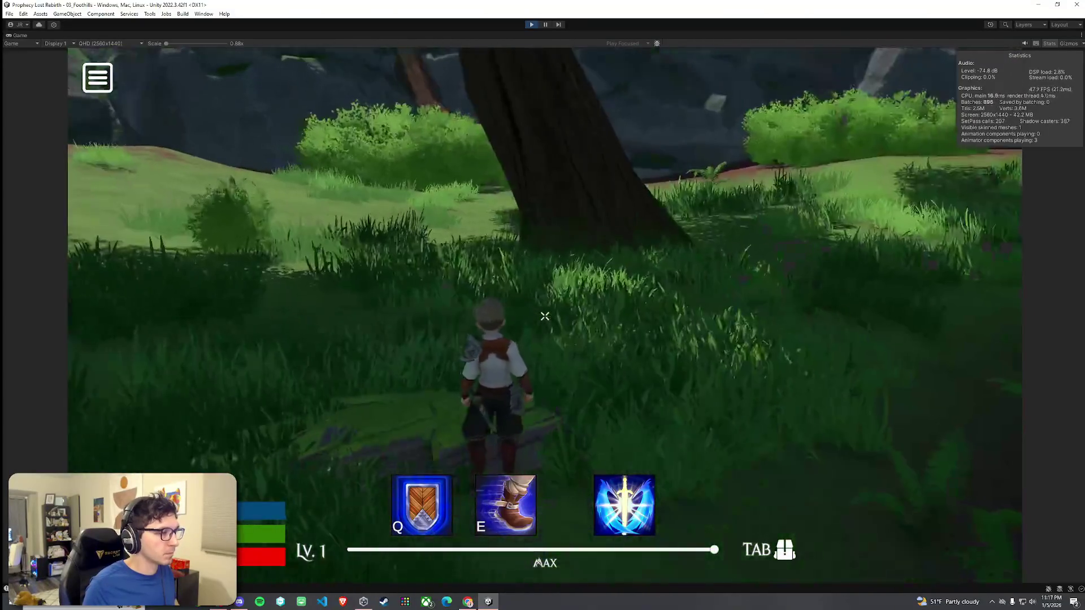
key("w")
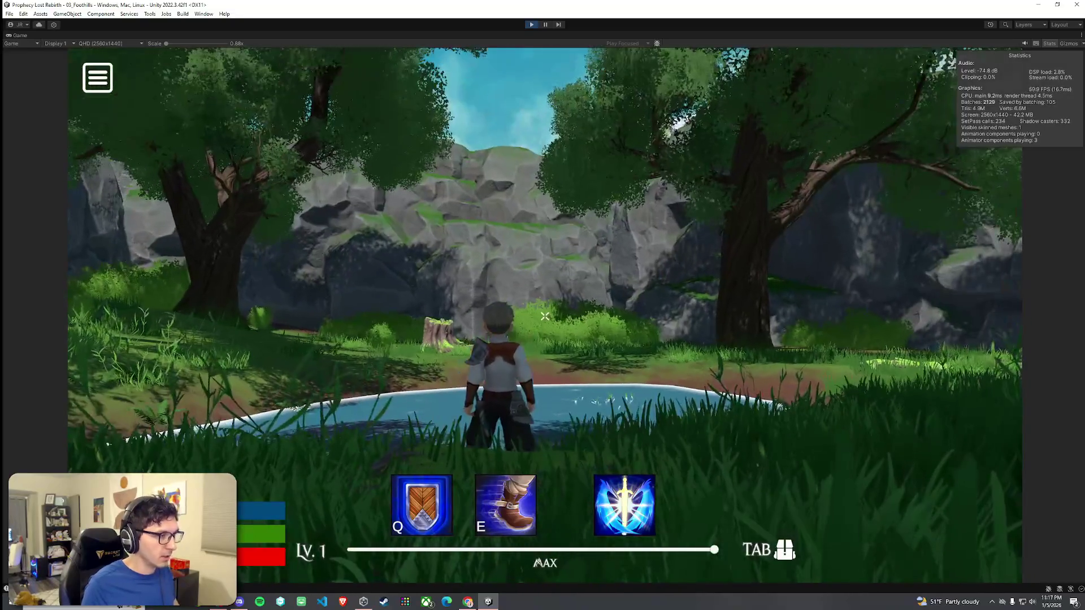
mouse_move(545, 317)
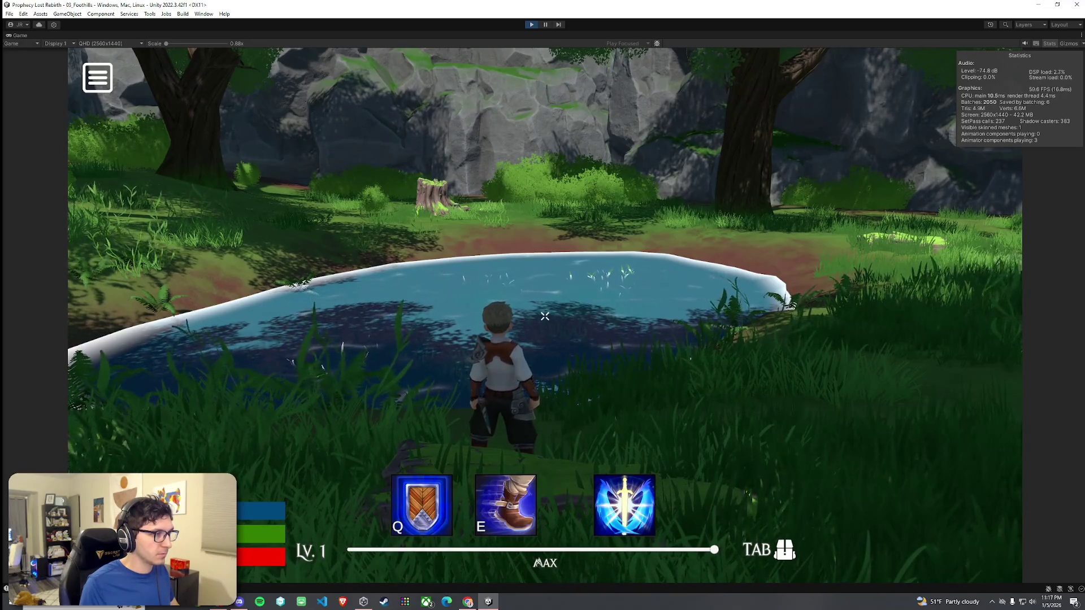
key("e")
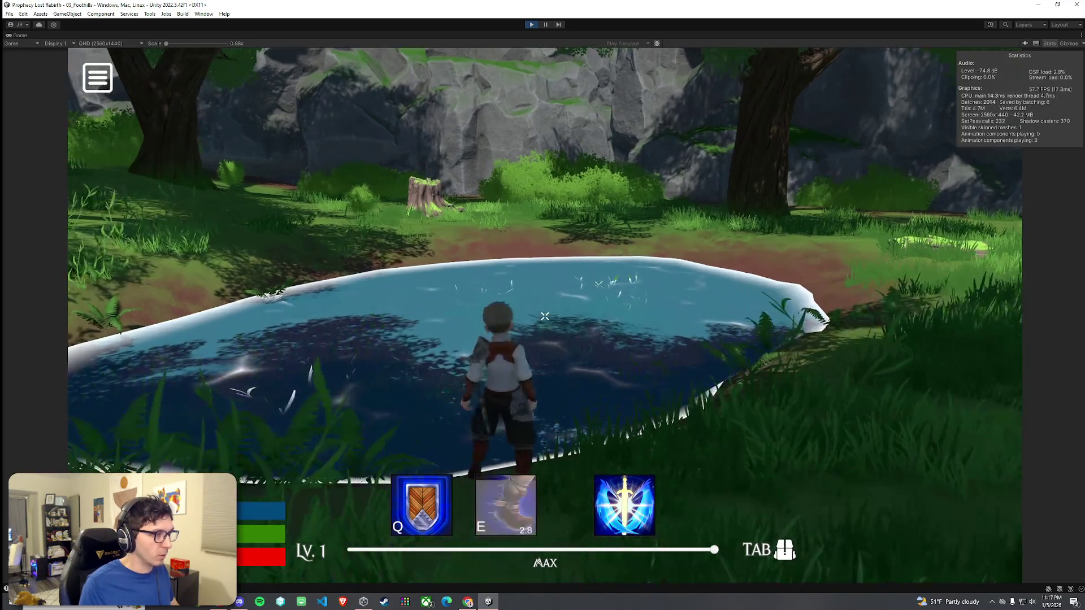
key("q")
key("w")
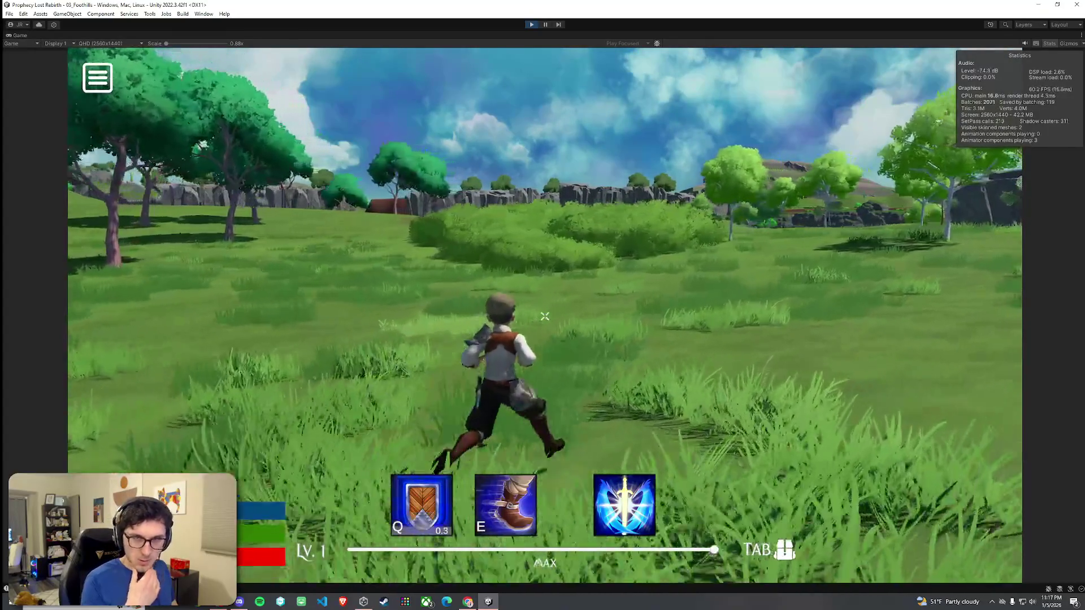
- Run and jump through the bushes and across the meadow to the river bank
key("w")
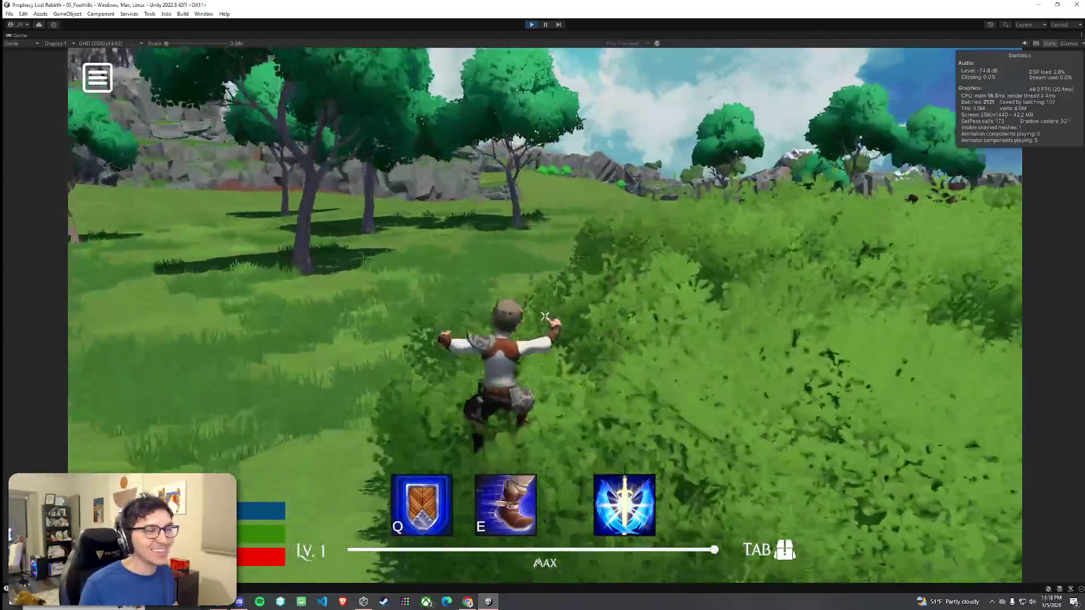
key("space")
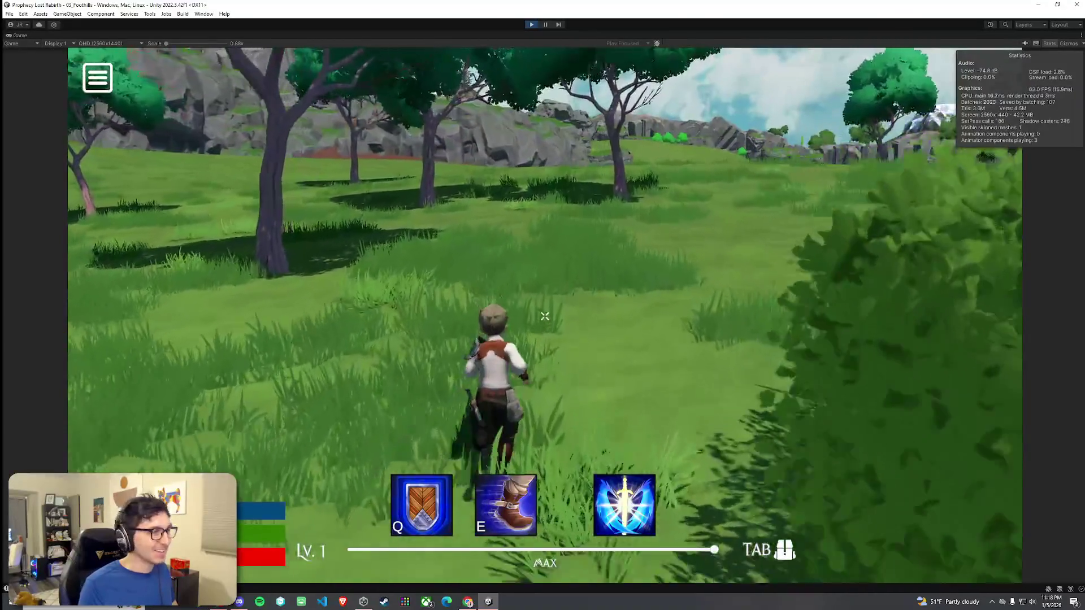
key("space")
key("w")
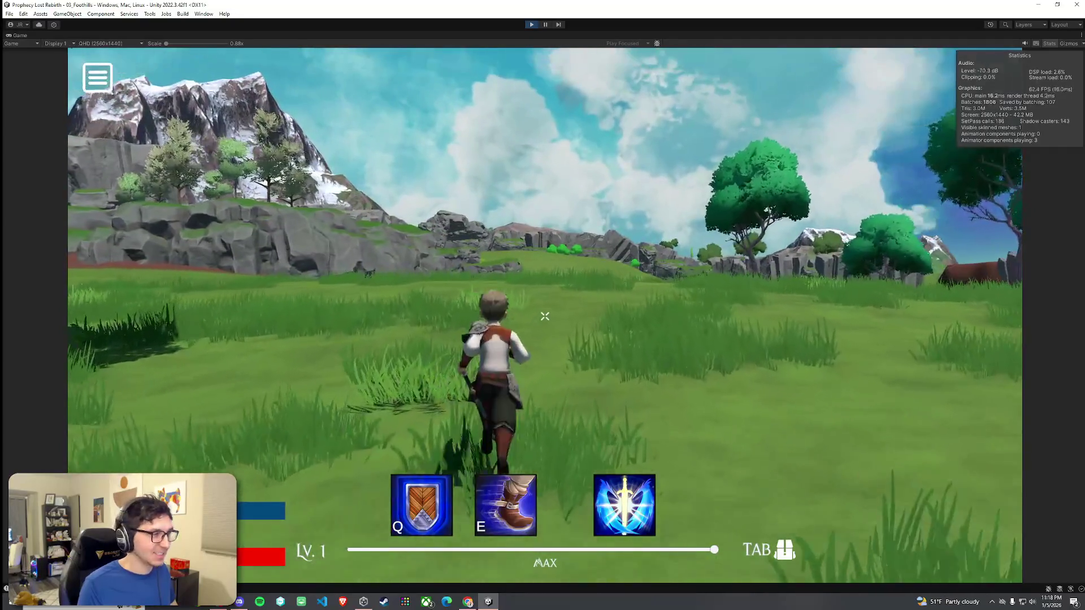
key("space")
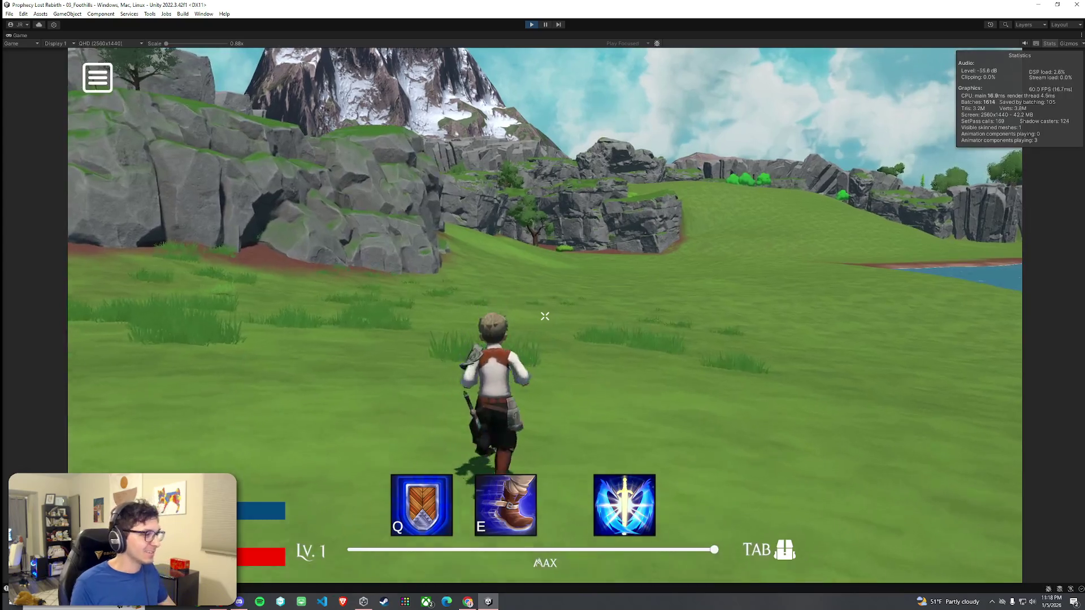
key("w")
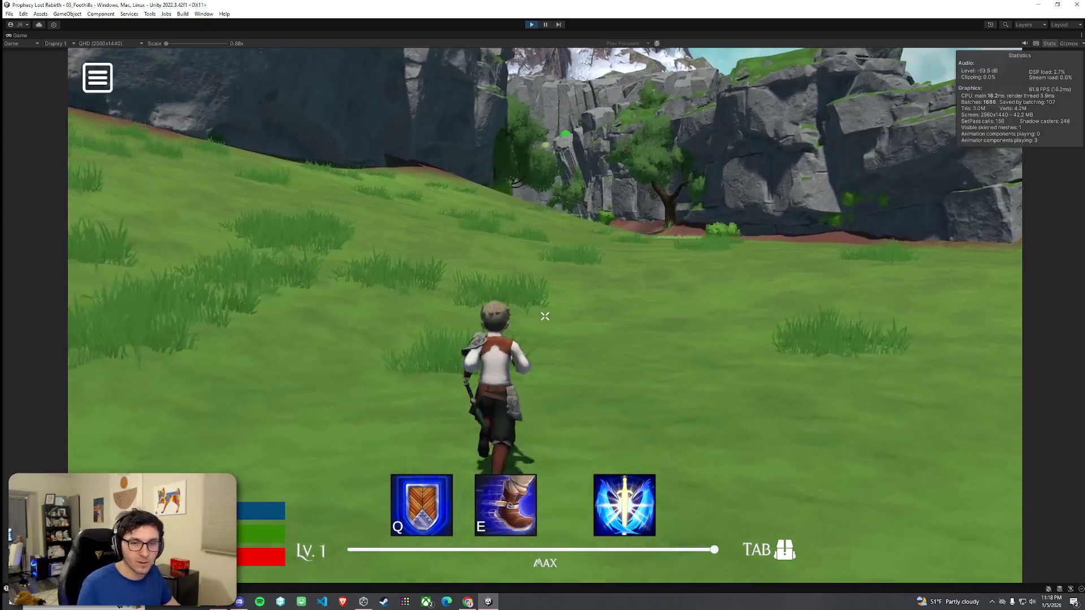
key("space")
key("space")
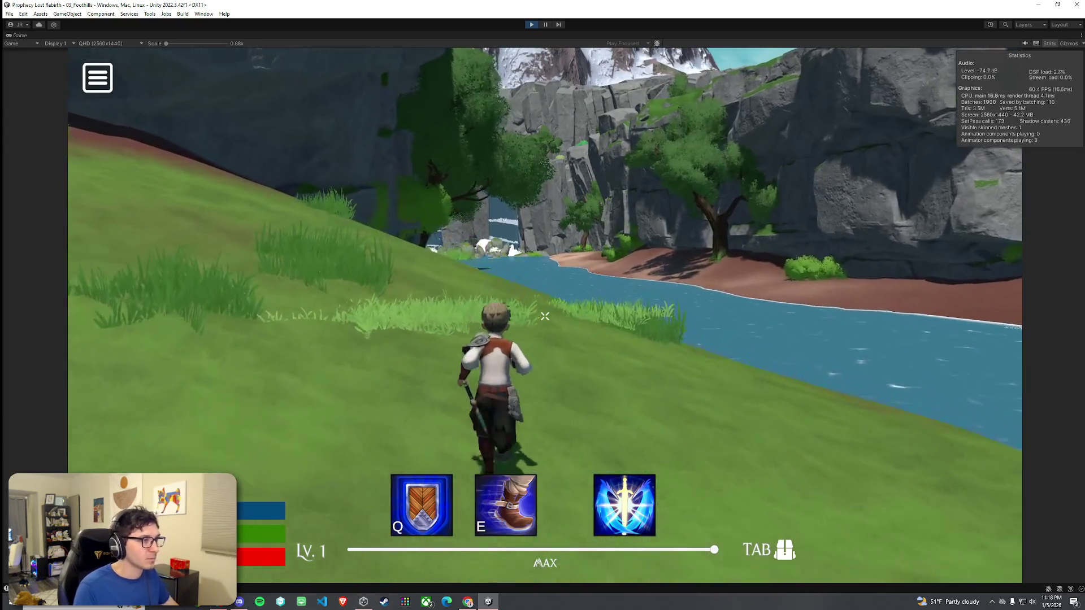
- Run the character along the riverbank, with one jump, until it stops near the twin waterfalls
key("w")
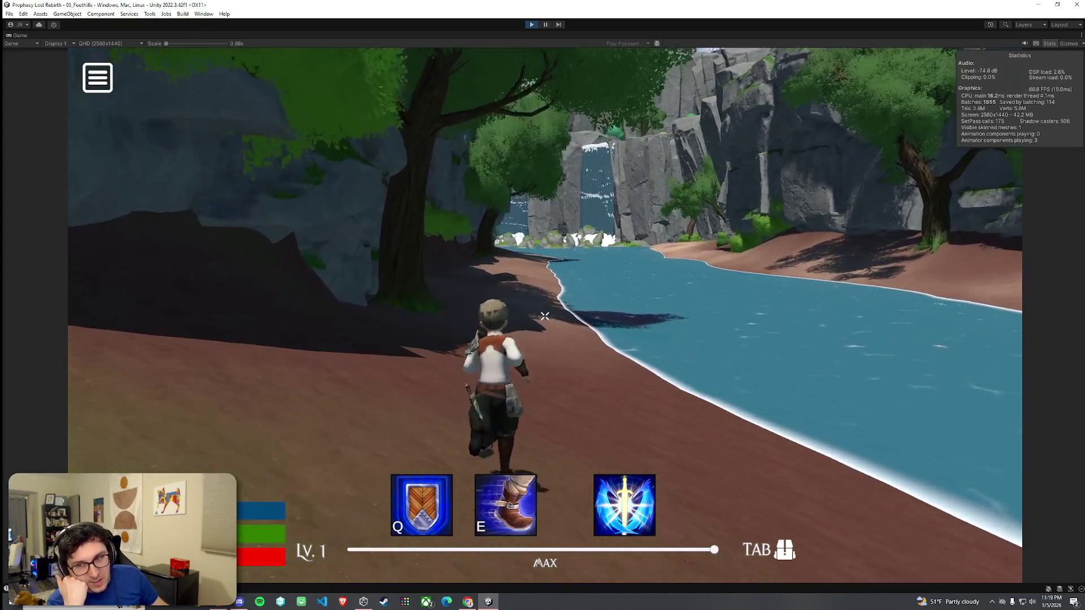
key("w")
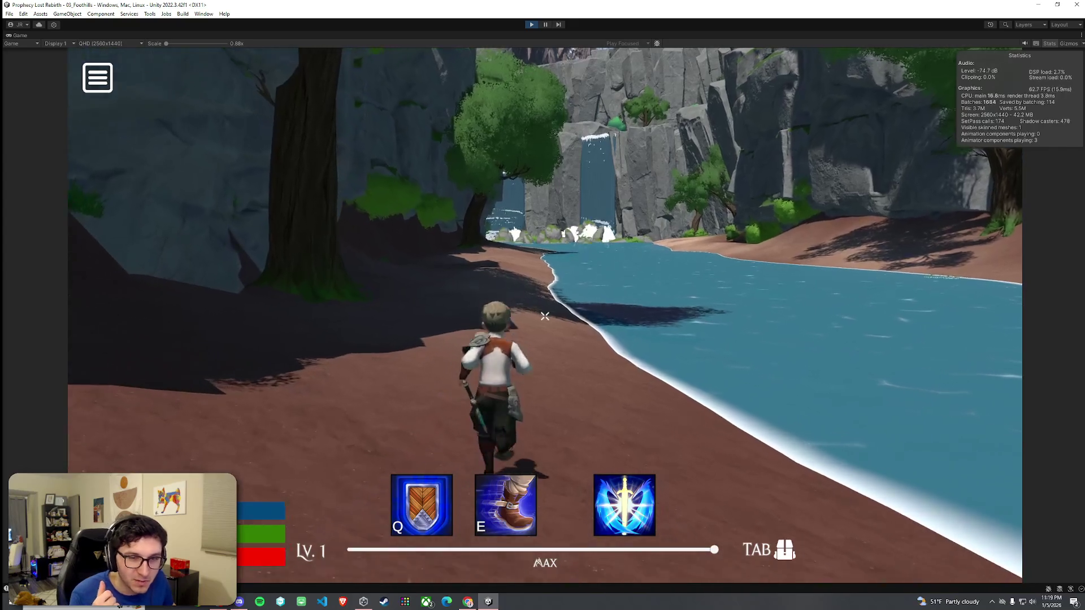
key("w")
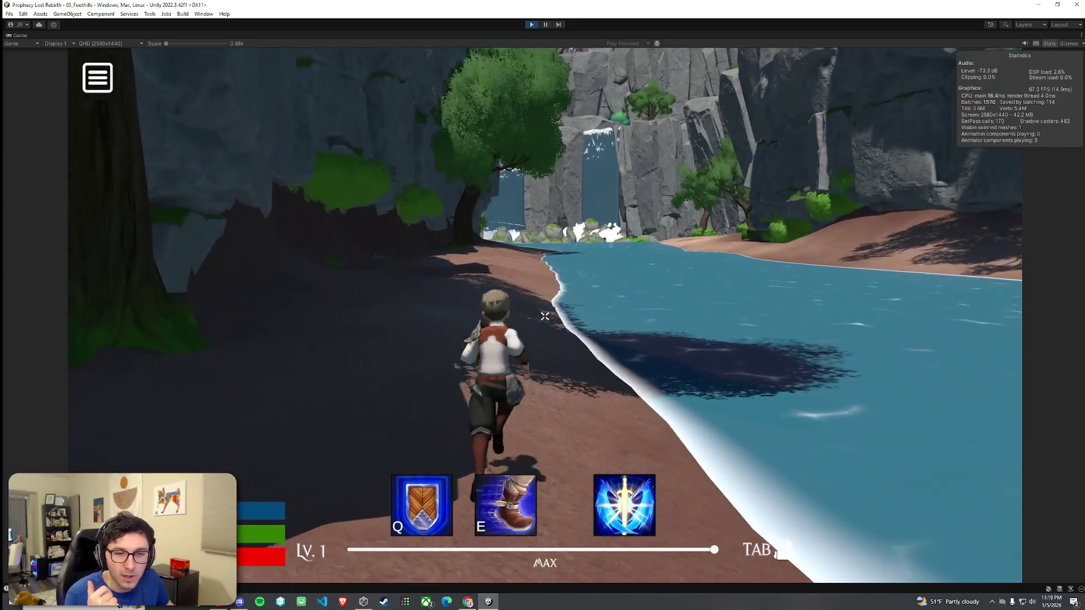
key("w")
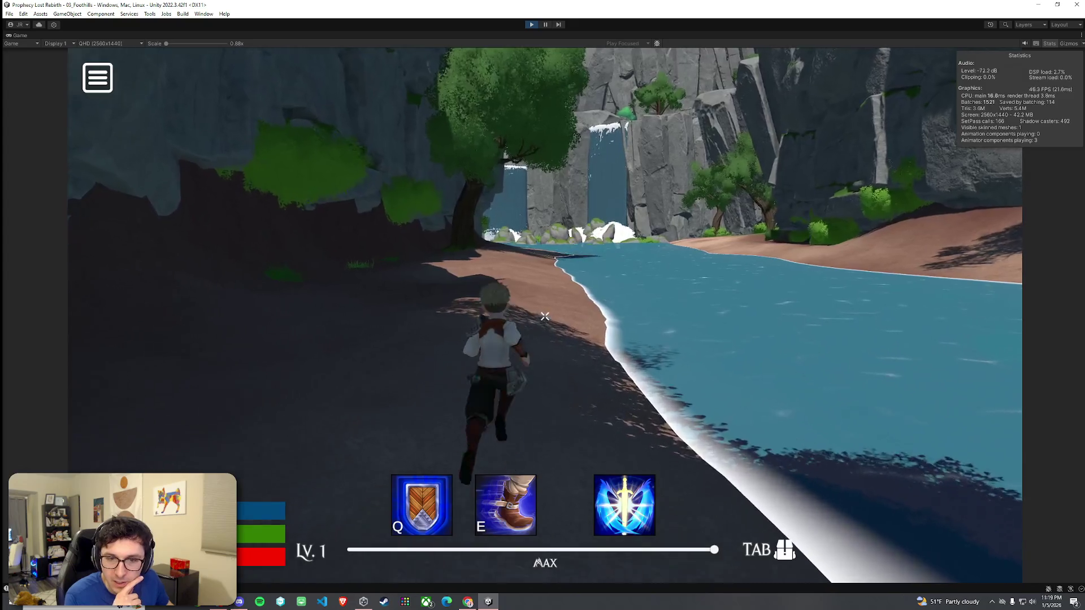
key("w")
key("space")
key("w")
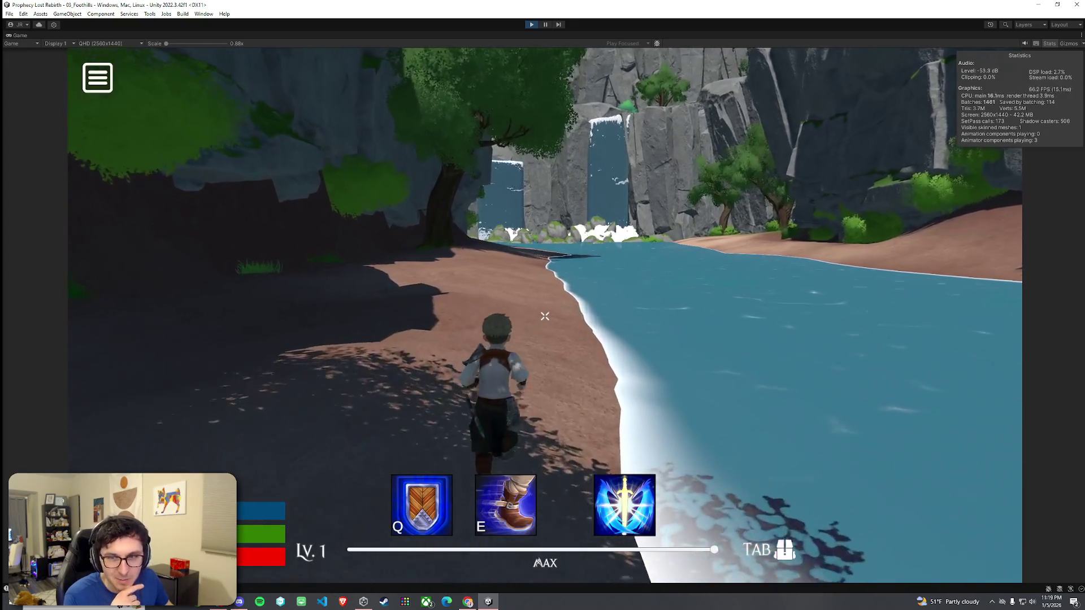
key("w")
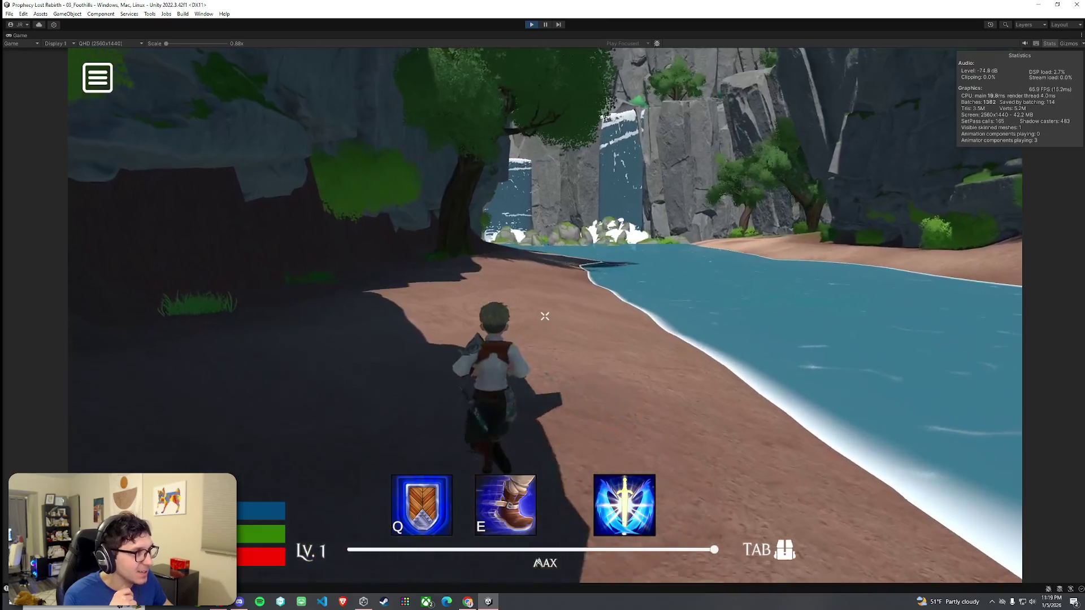
key("w")
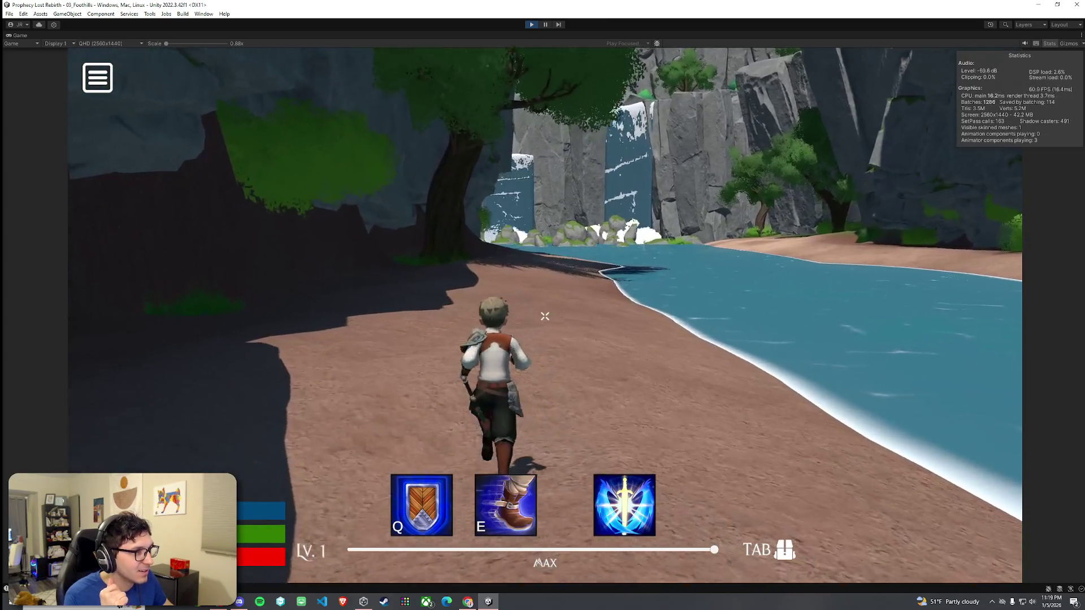
key("w")
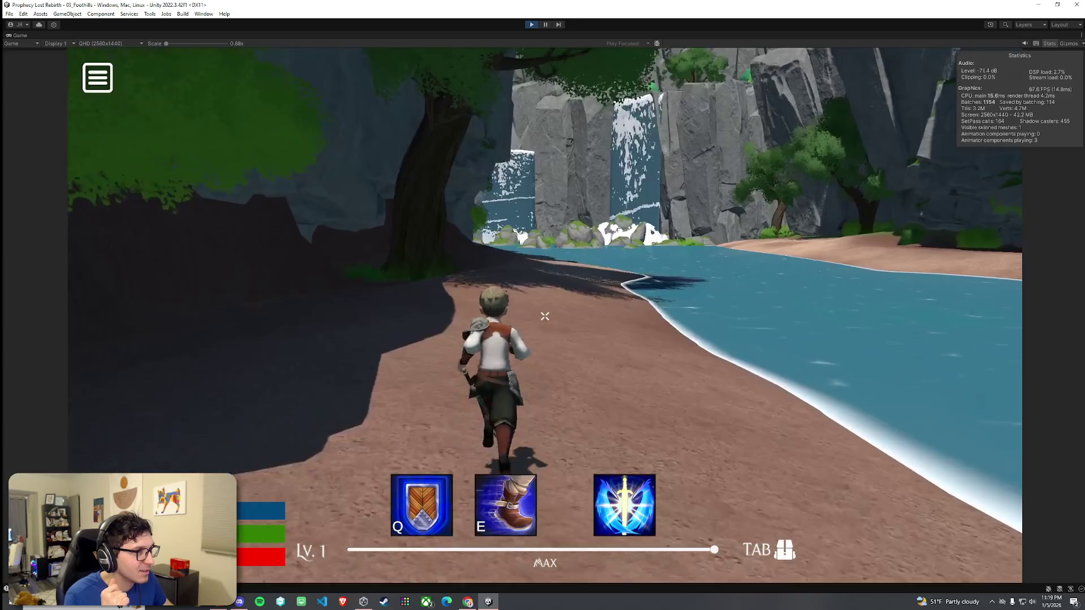
key("w")
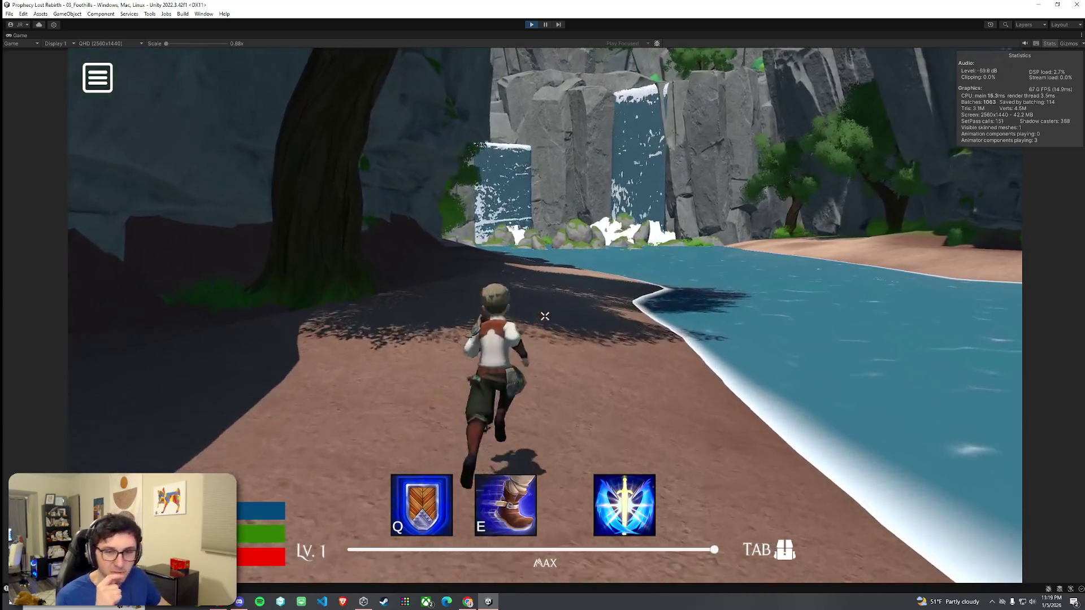
key("w")
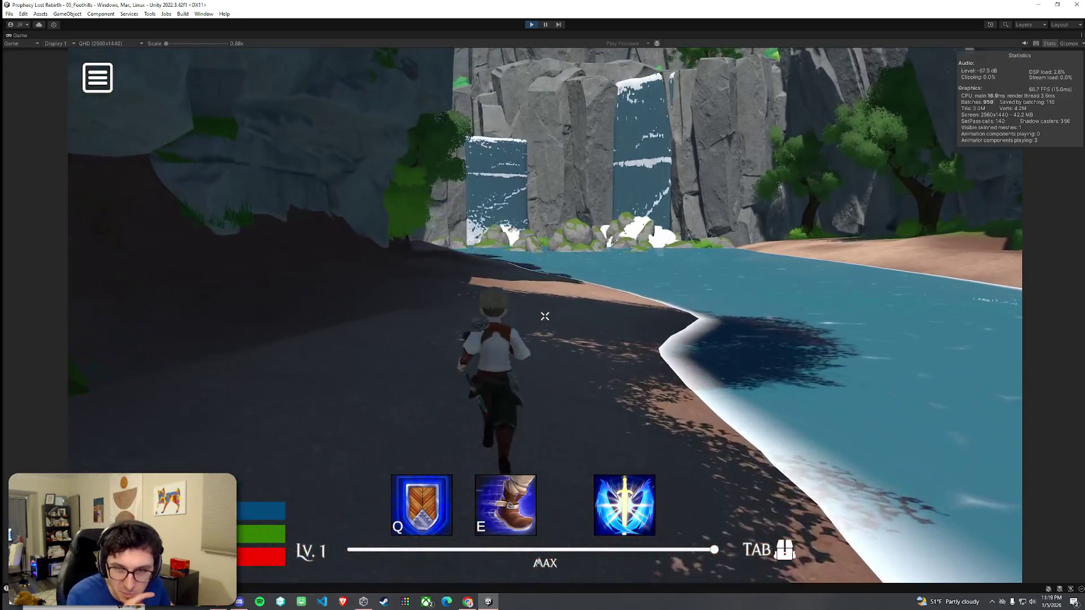
key("w")
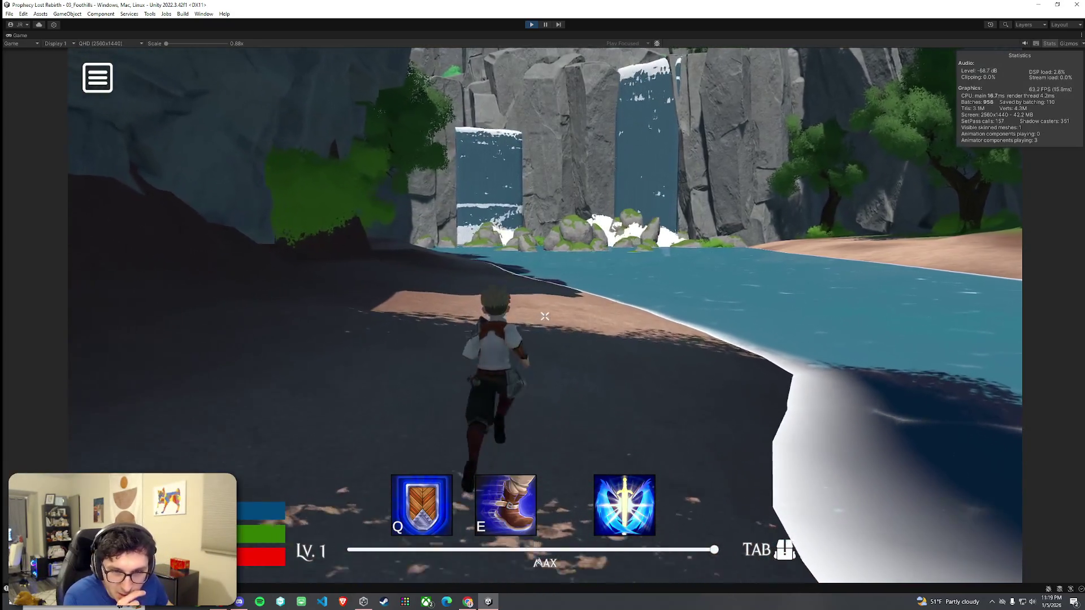
key("w")
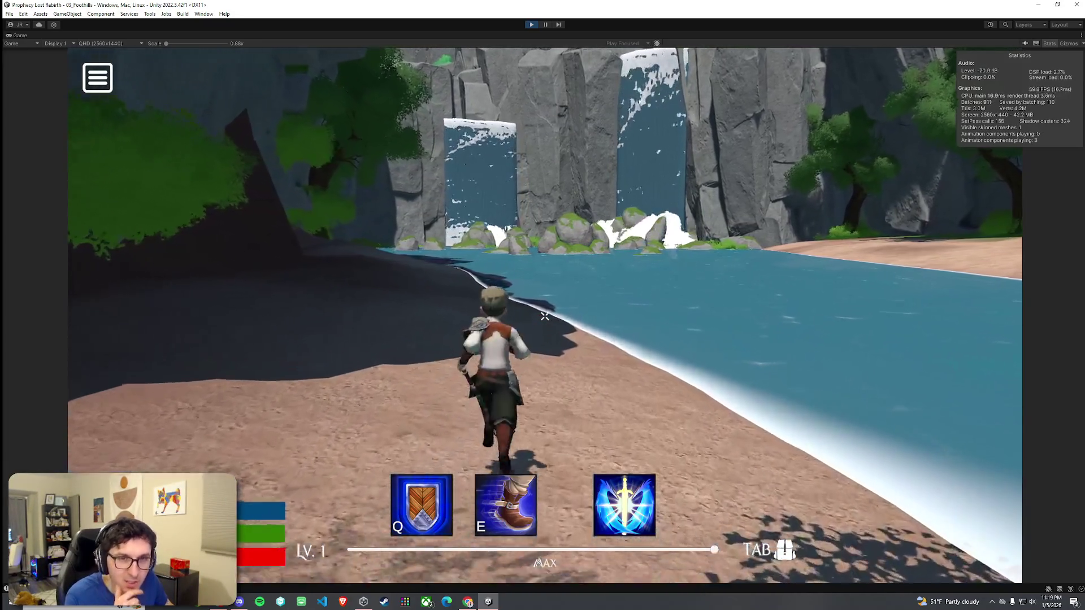
key("super")
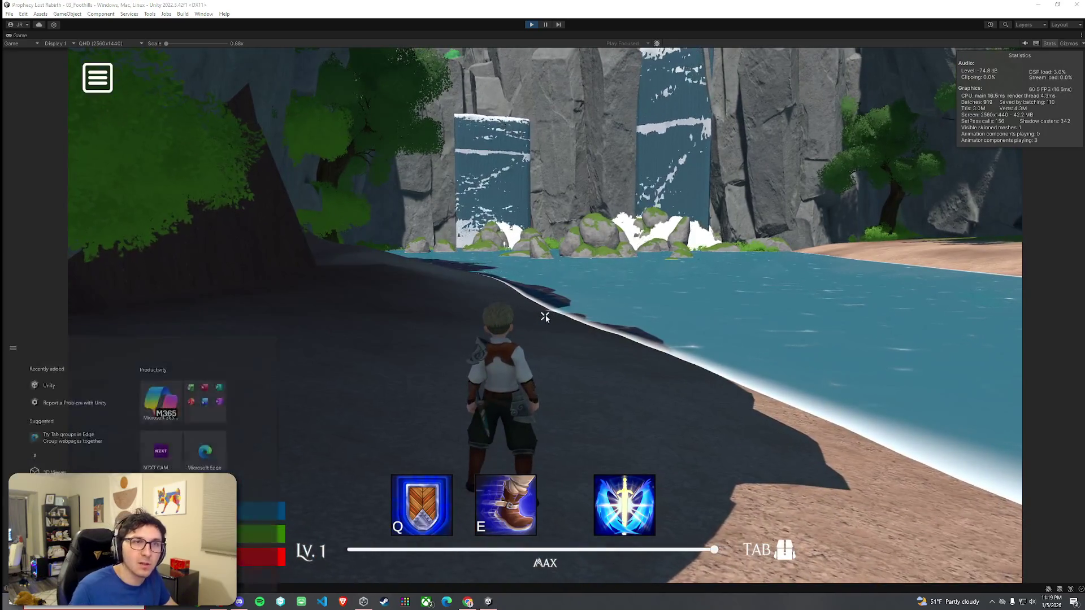
- Dismiss the Windows Start menu to reveal the character on the shaded riverbank
key("super")
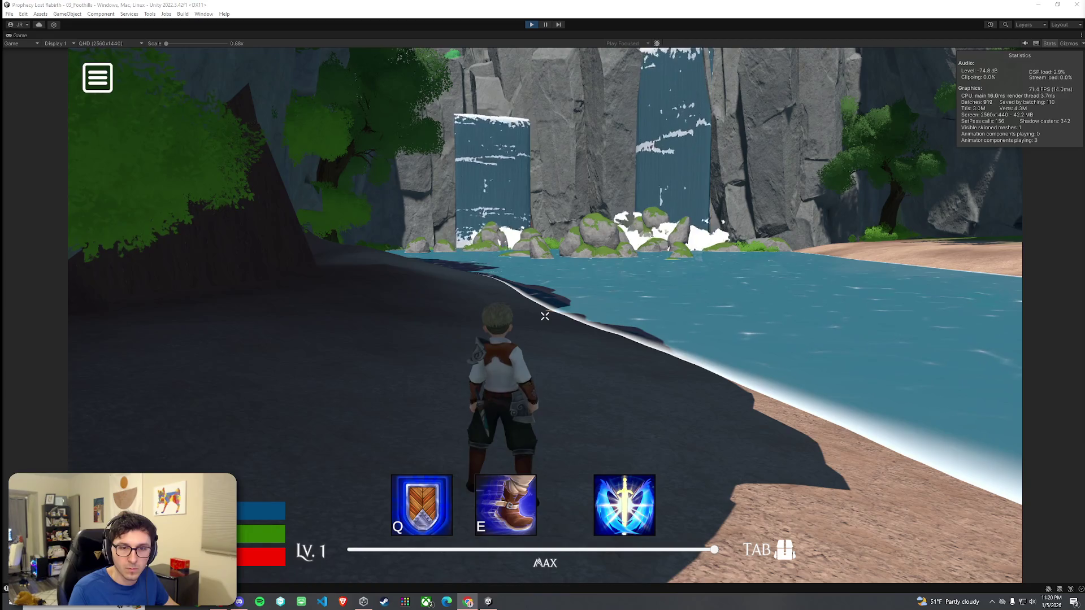
- Run the character along the dark shore, turning left and back toward the waterfall pool
key("w")
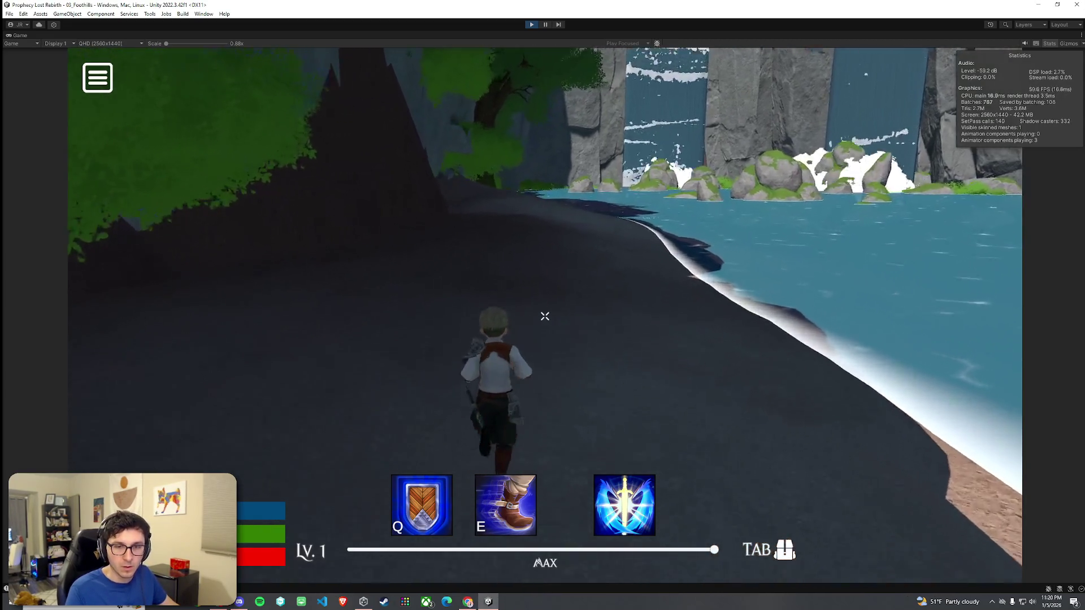
key("w")
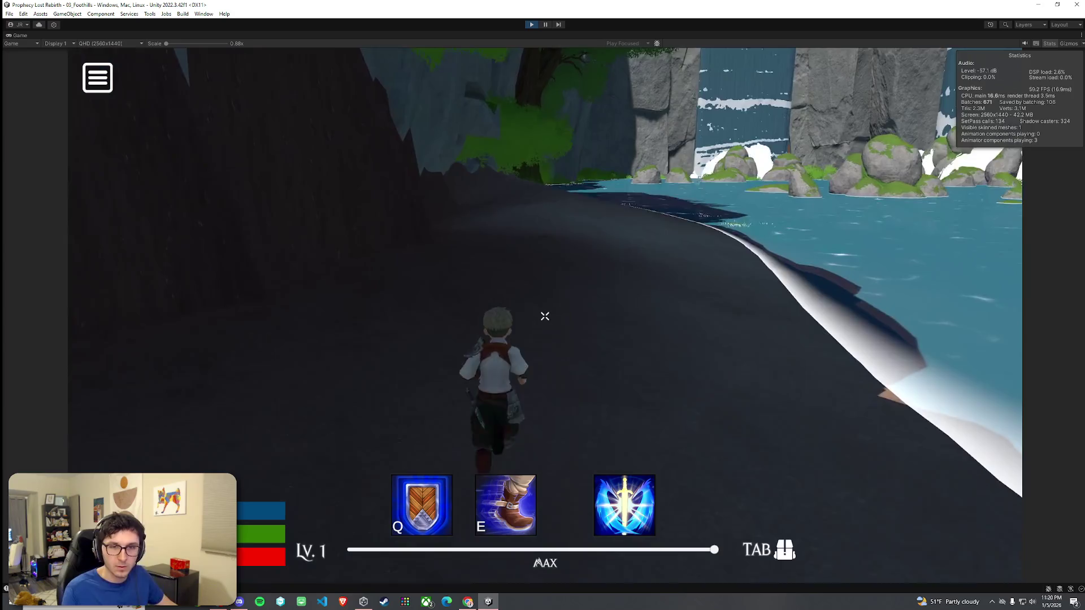
key("w")
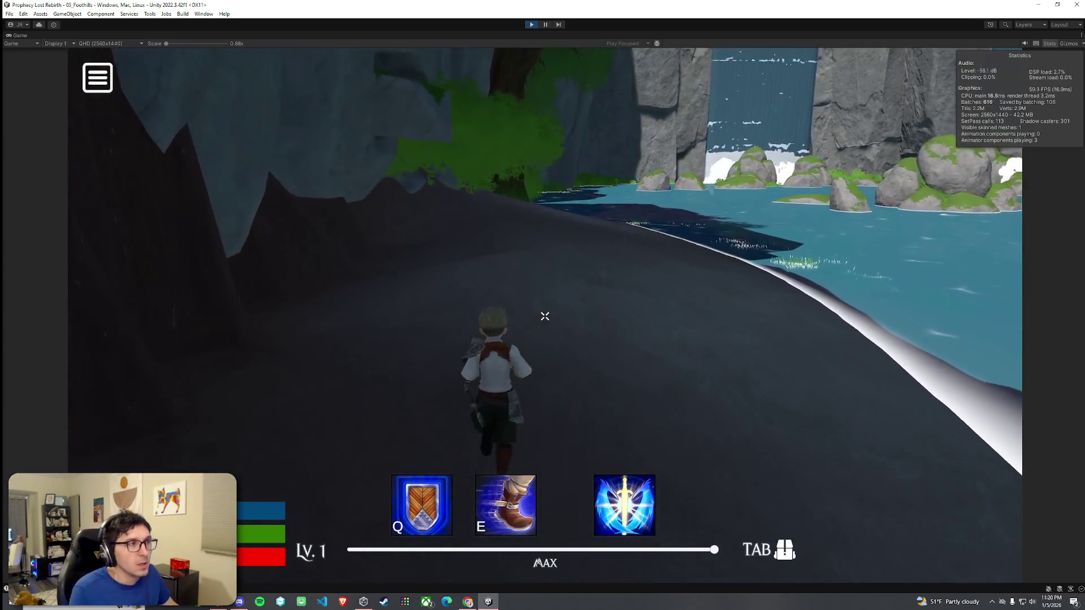
key("w")
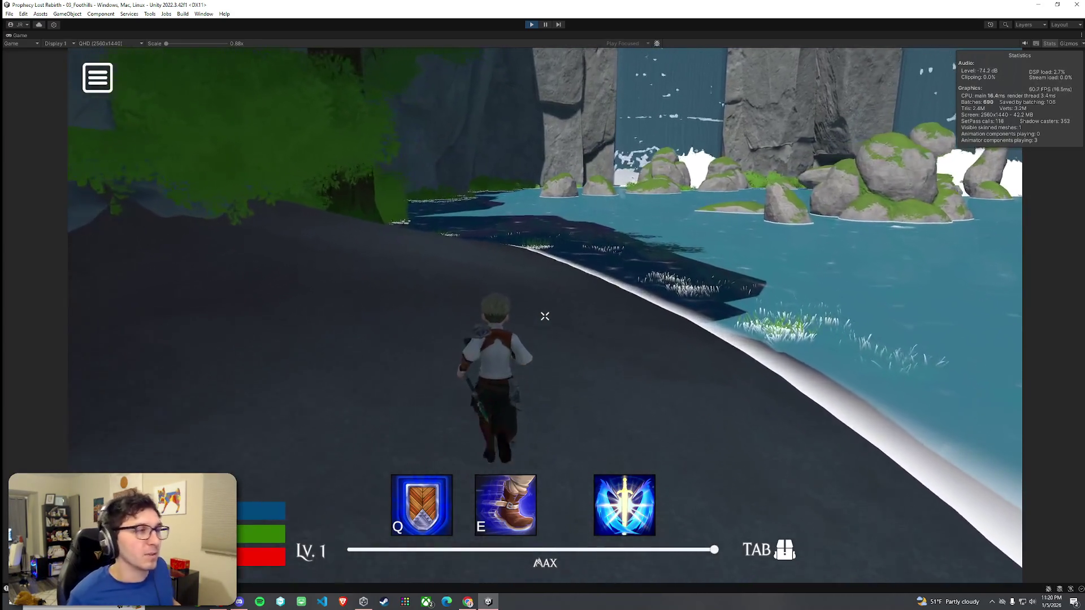
key("w")
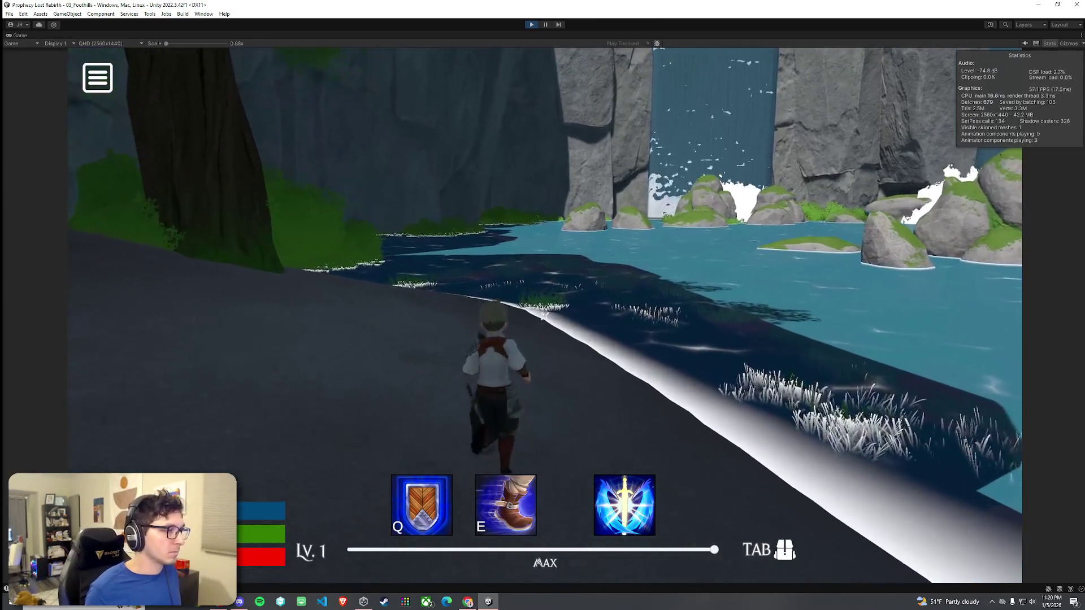
key("w")
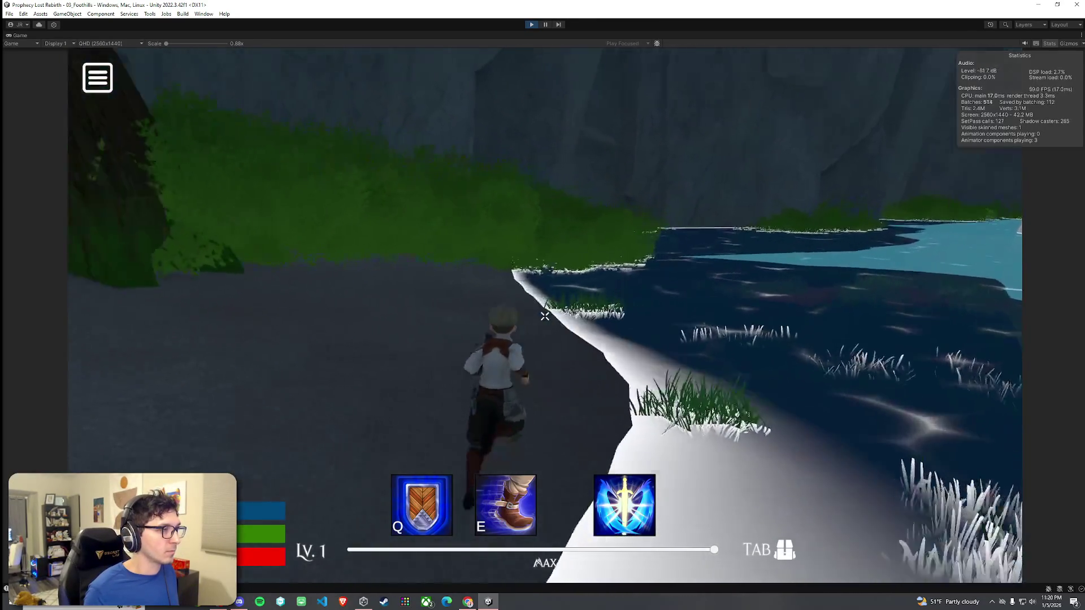
key("w")
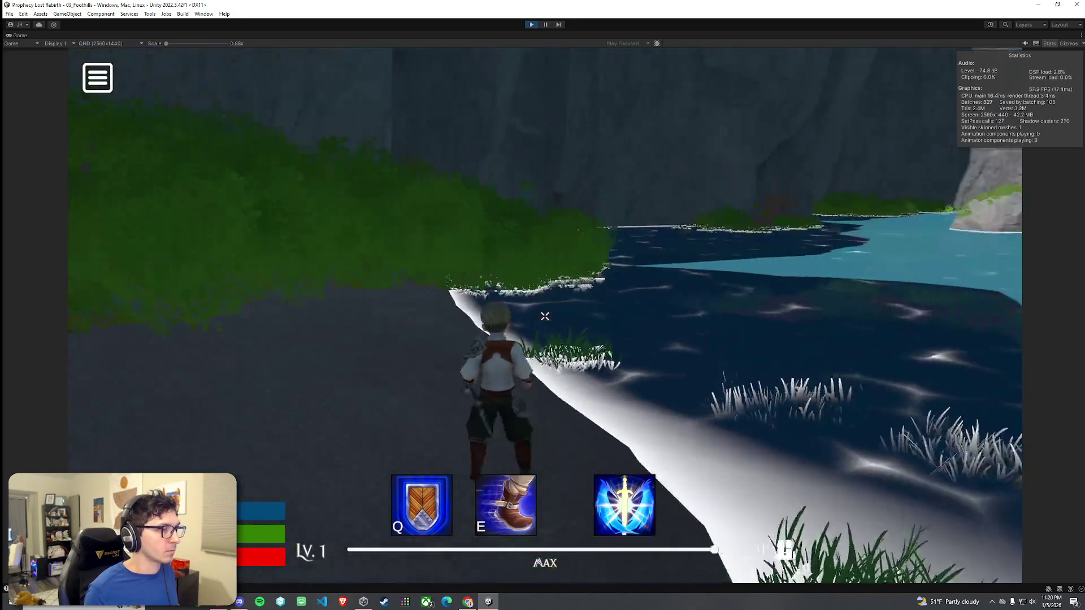
- Swim across the pool via the grassy island and climb to the top of the mossy rock
key("w")
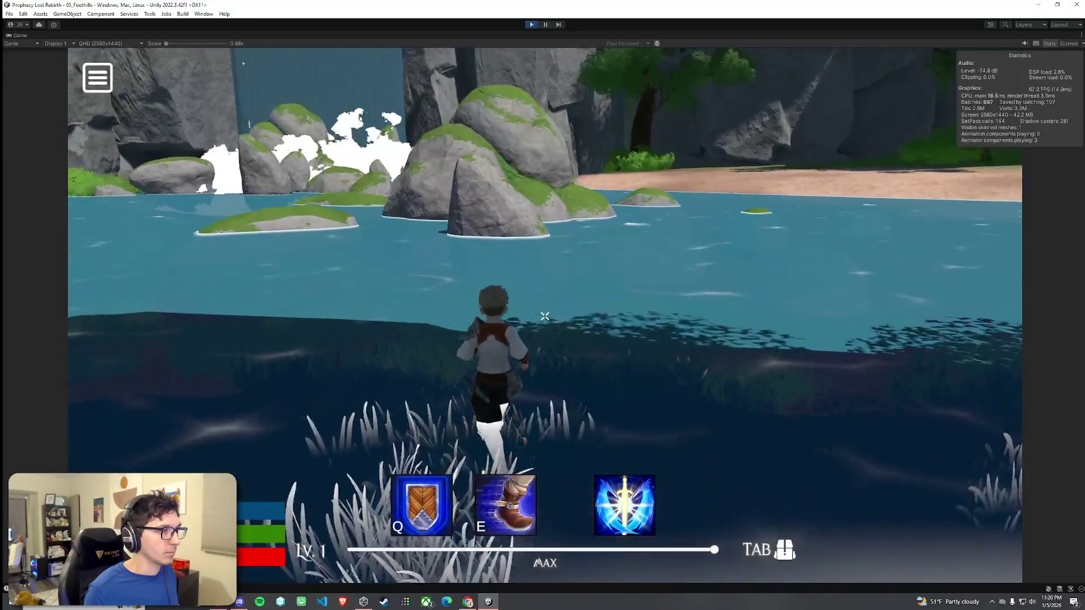
key("w")
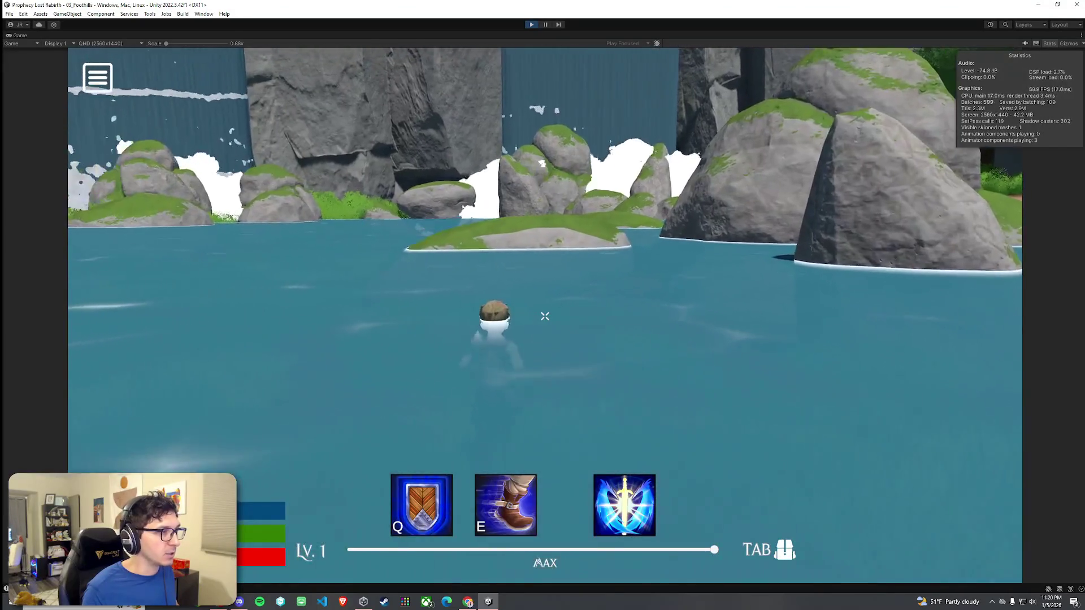
key("w")
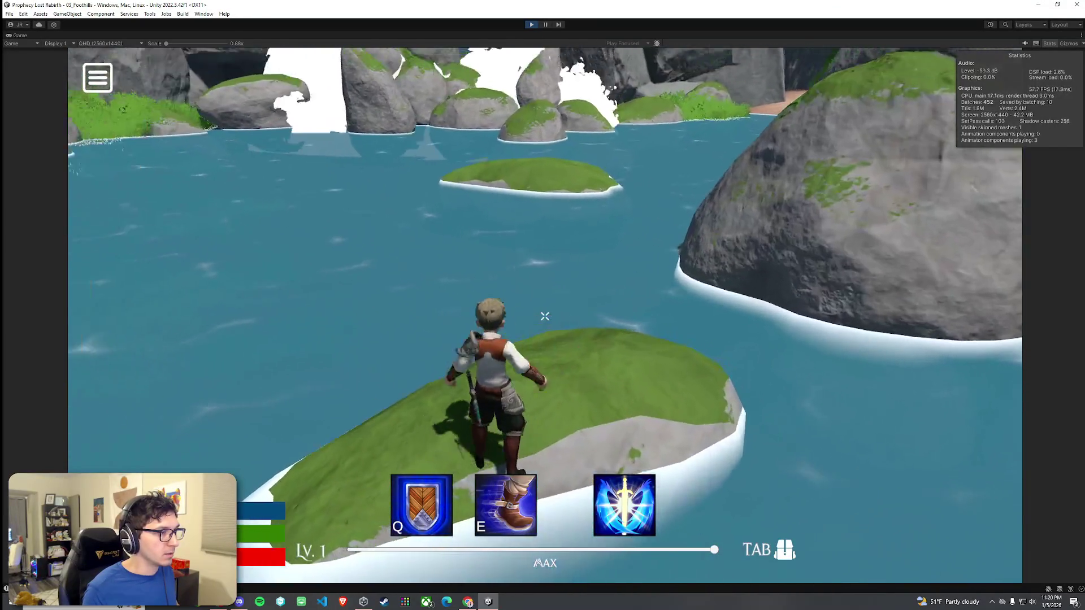
key("w")
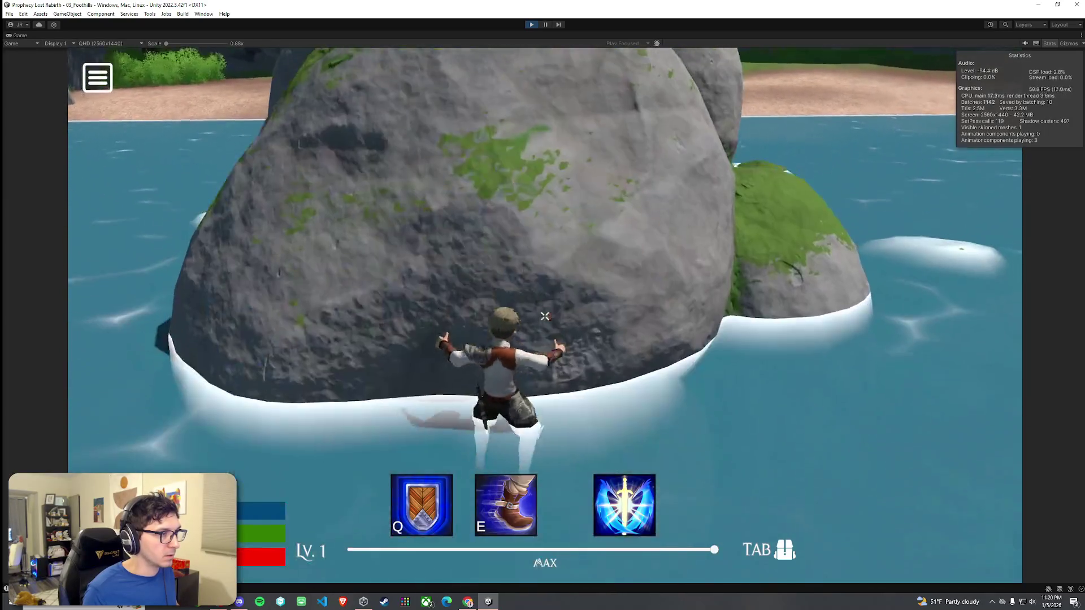
key("w")
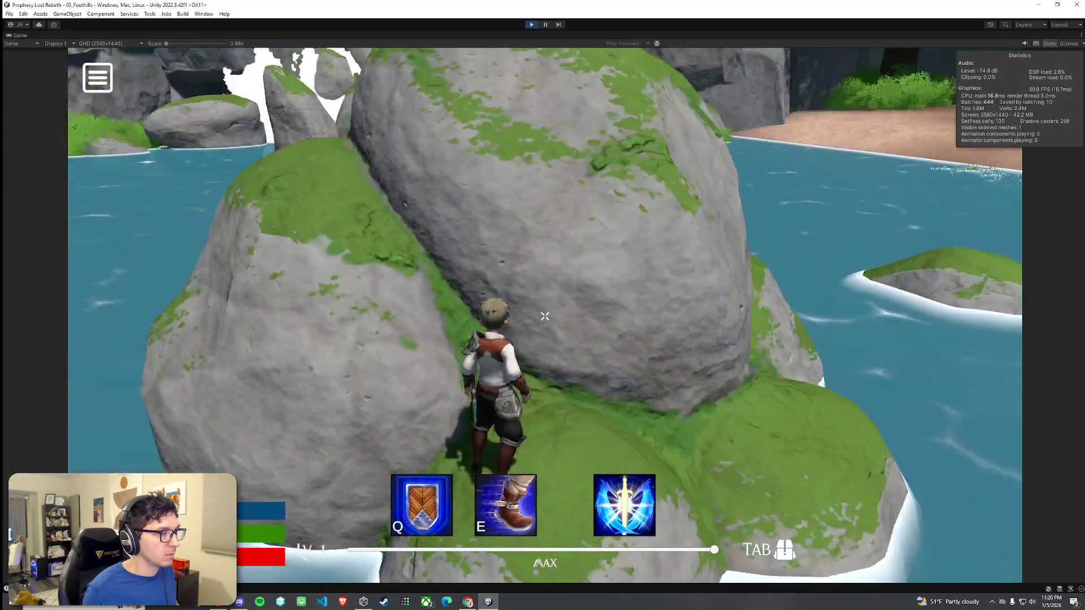
key("w")
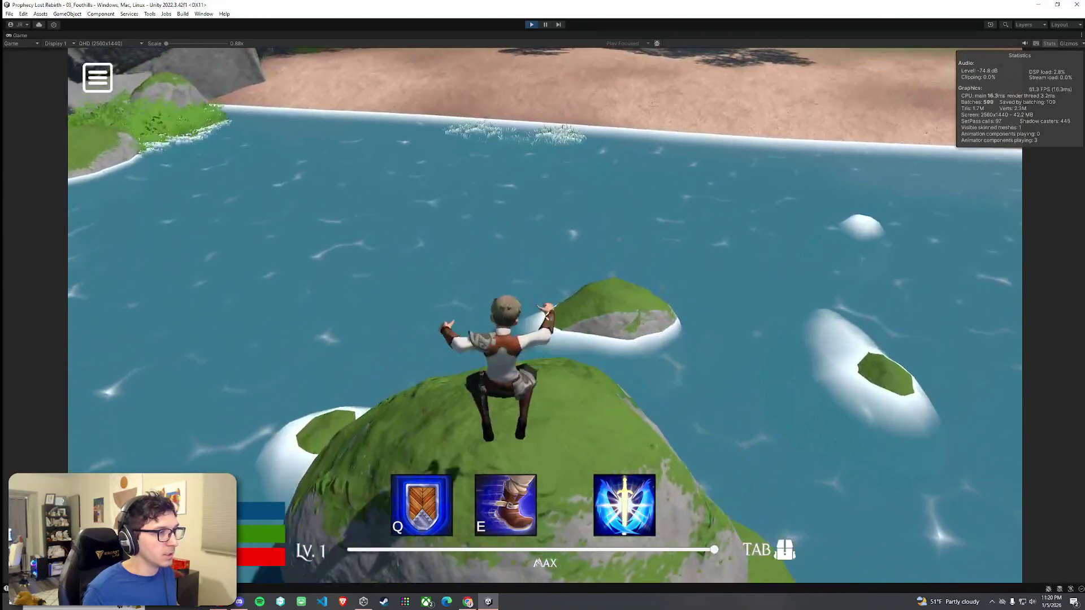
key("w")
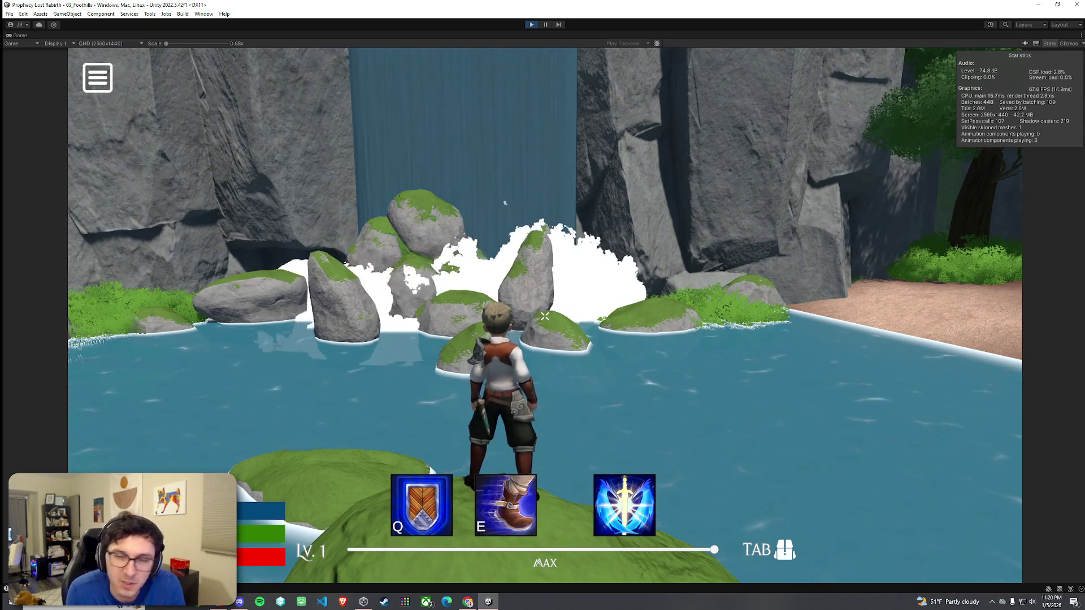
- Walk off the rock into the pool and swim out onto the sandy beach
mouse_move(545, 317)
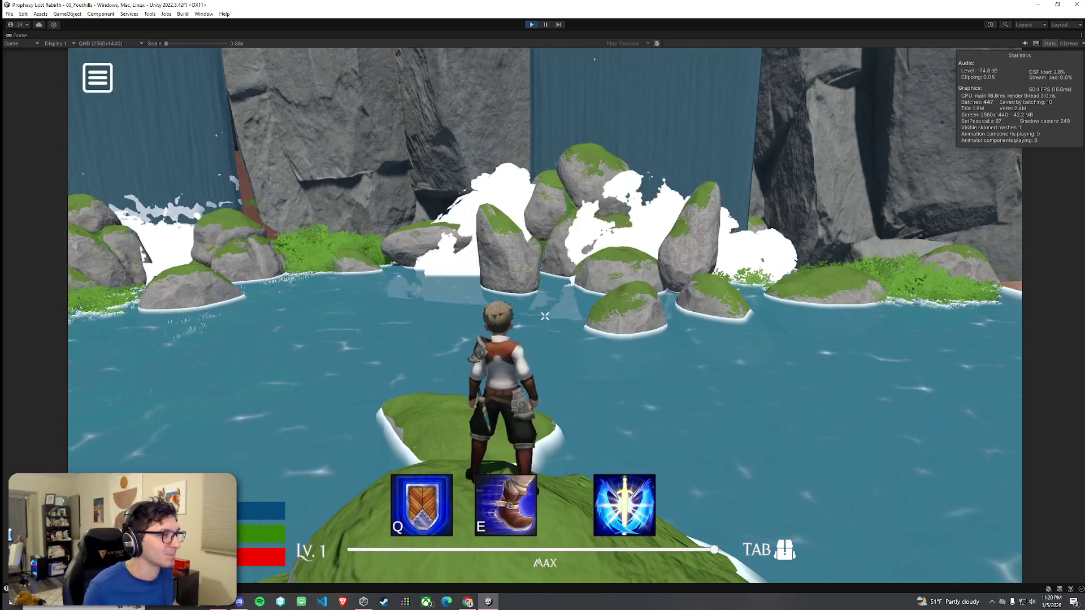
key("w")
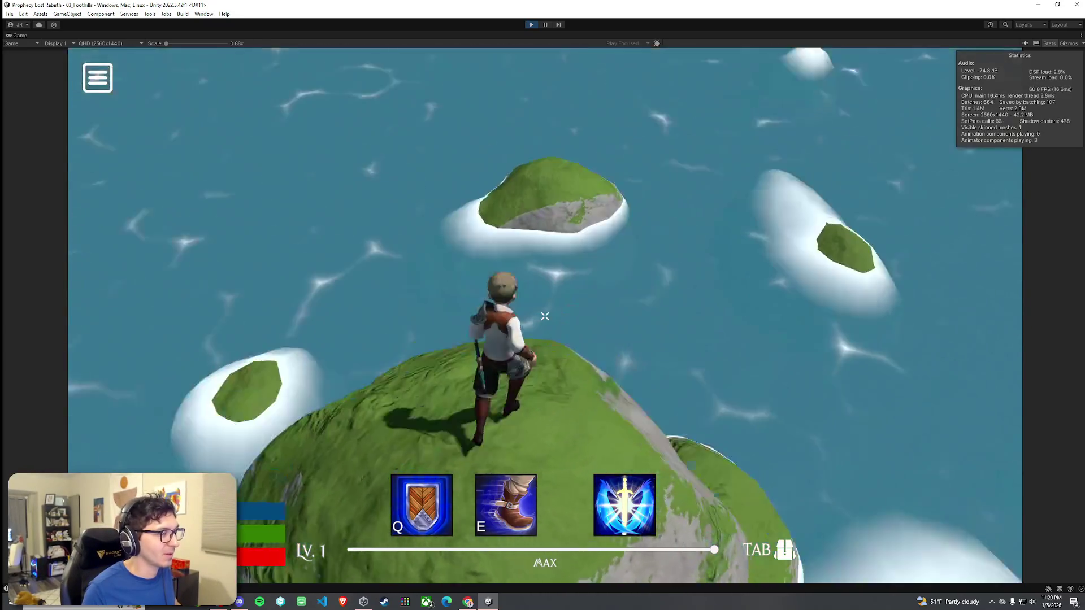
key("space")
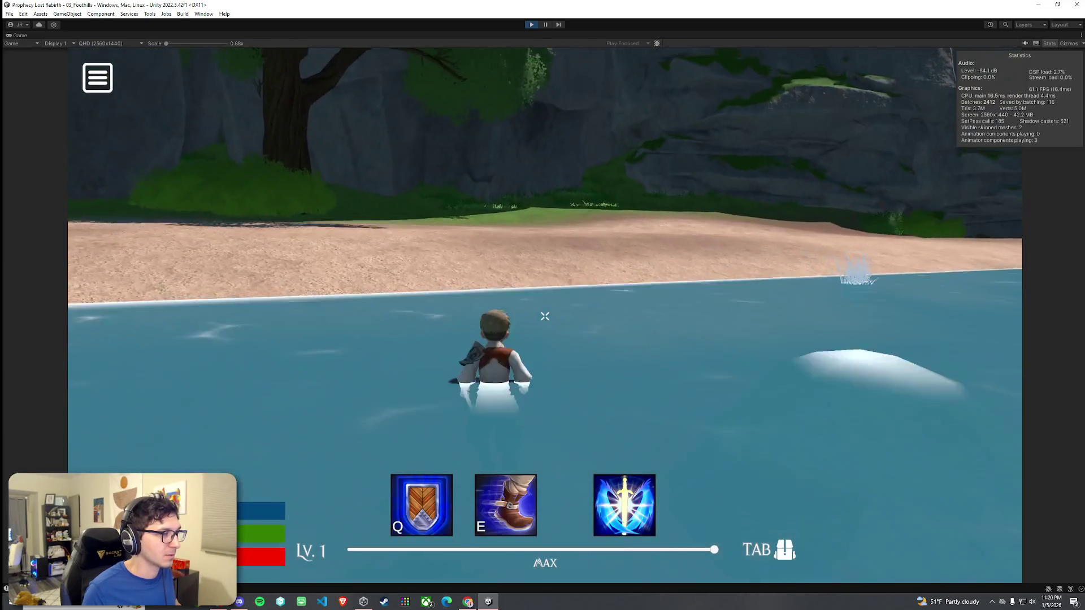
key("w")
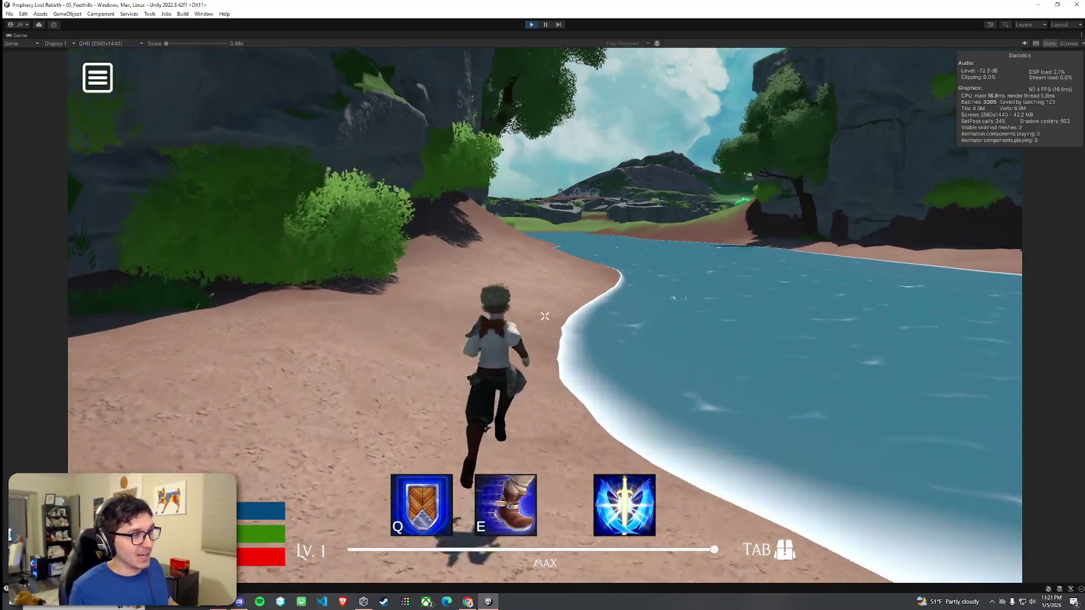
- Jump four times while running, then keep running forward along the beach
key("space")
key("space")
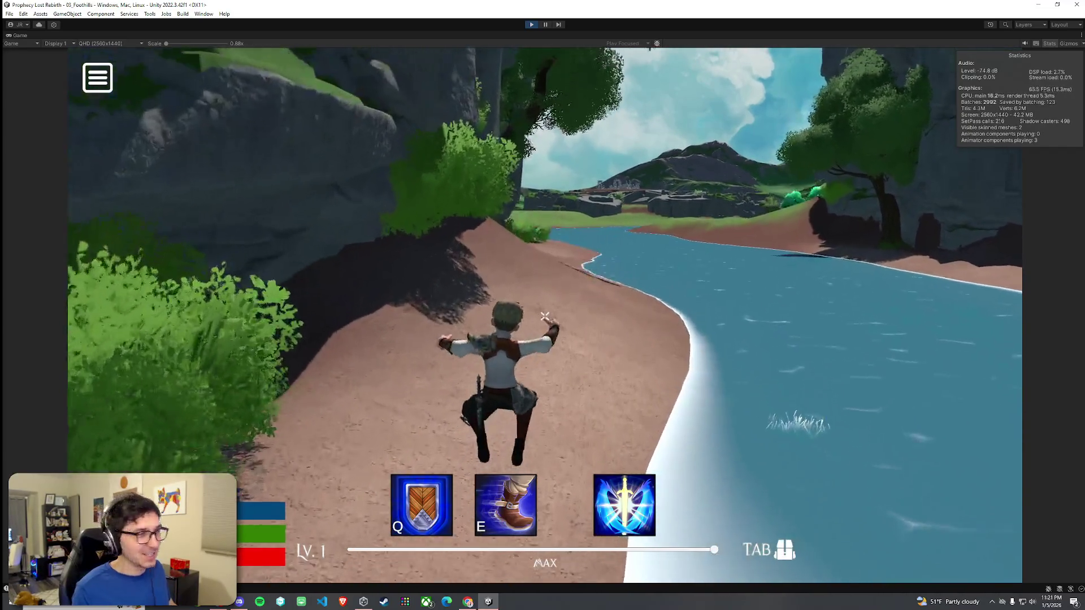
key("space")
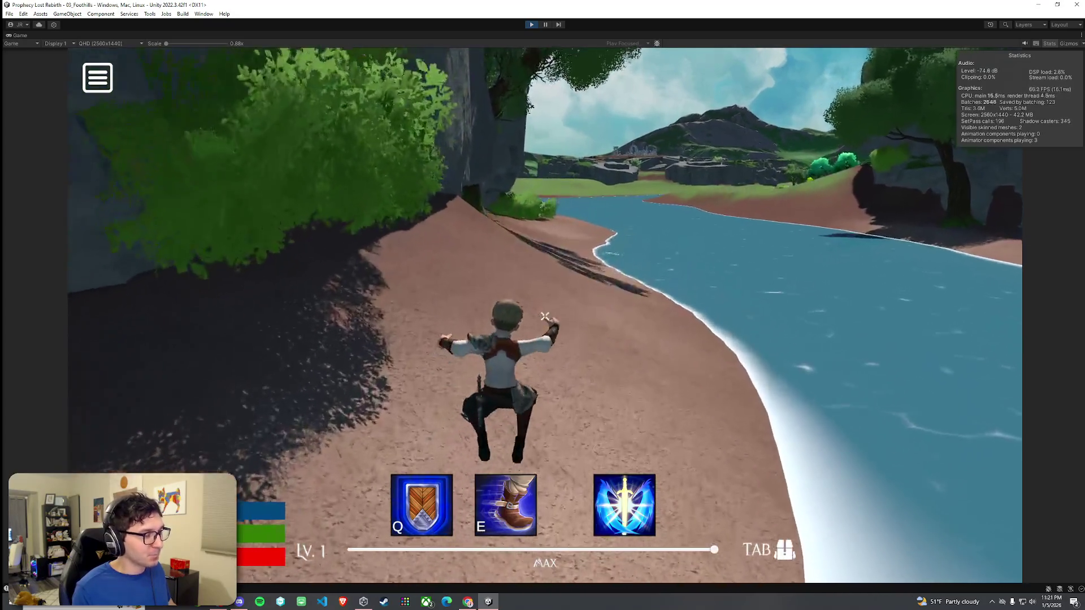
key("space")
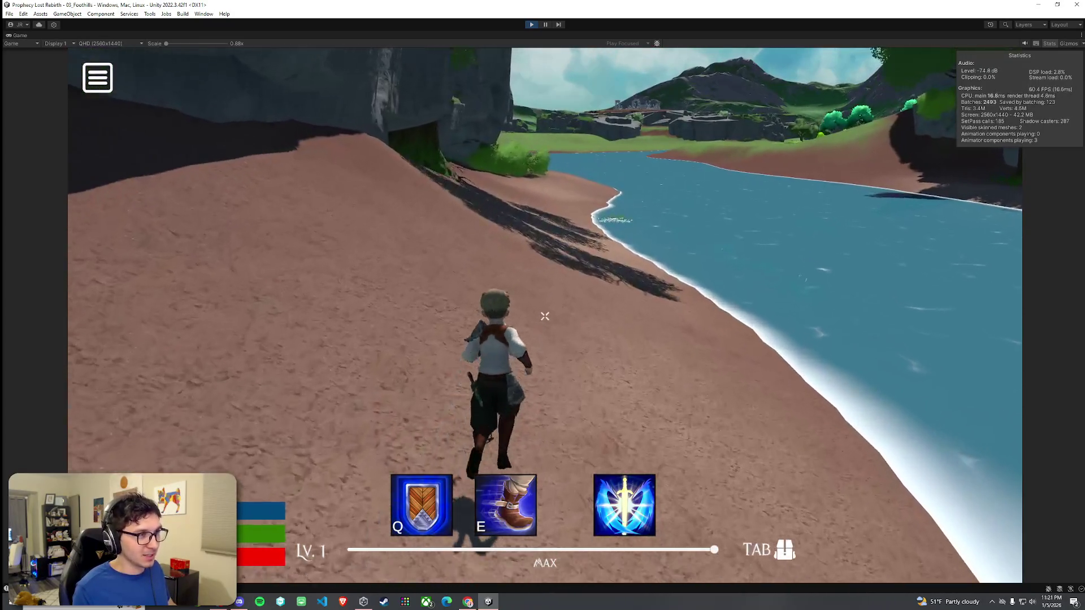
key("space")
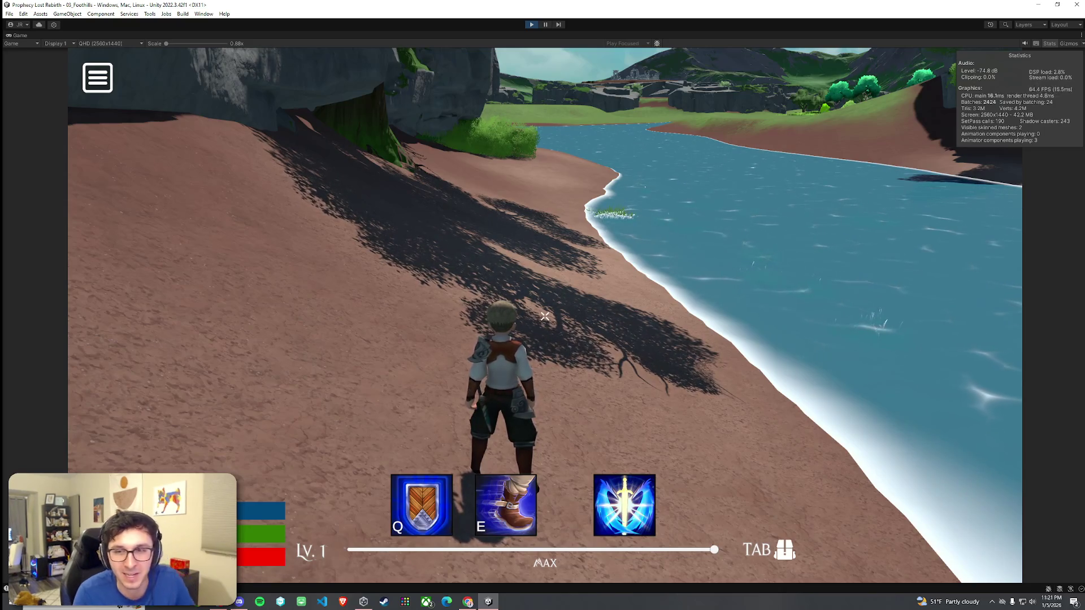
key("w")
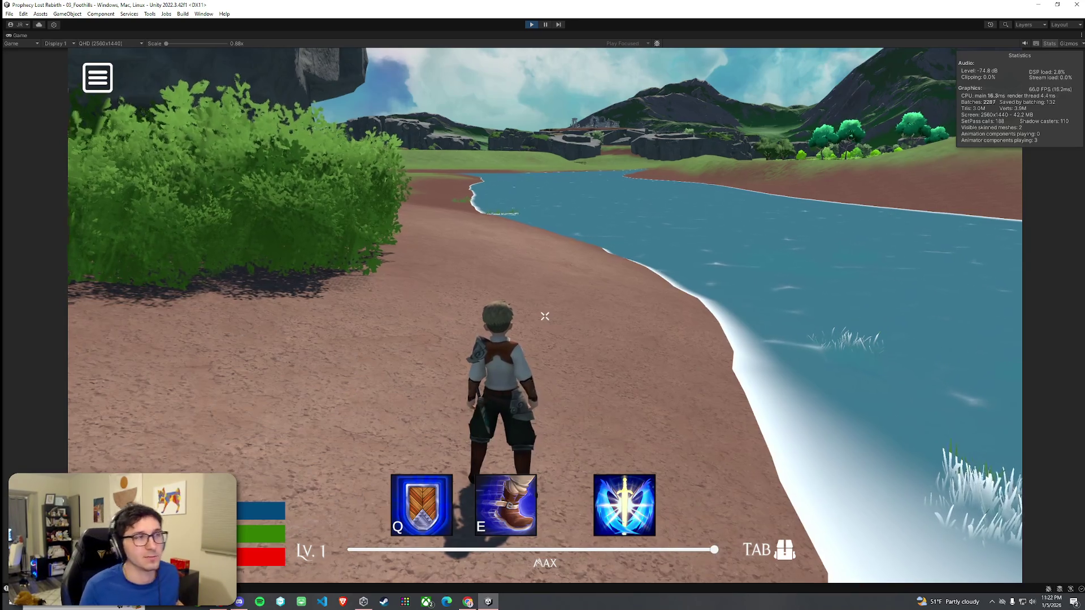
- Run and jump along the shoreline toward the river and grassy hillside
key("w")
key("space")
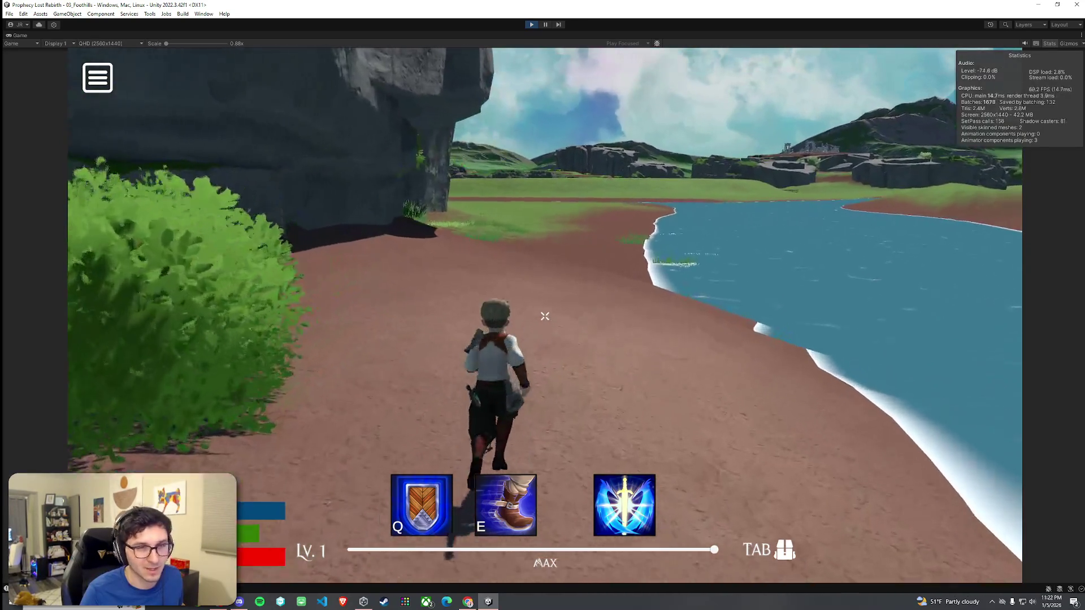
key("space")
key("space")
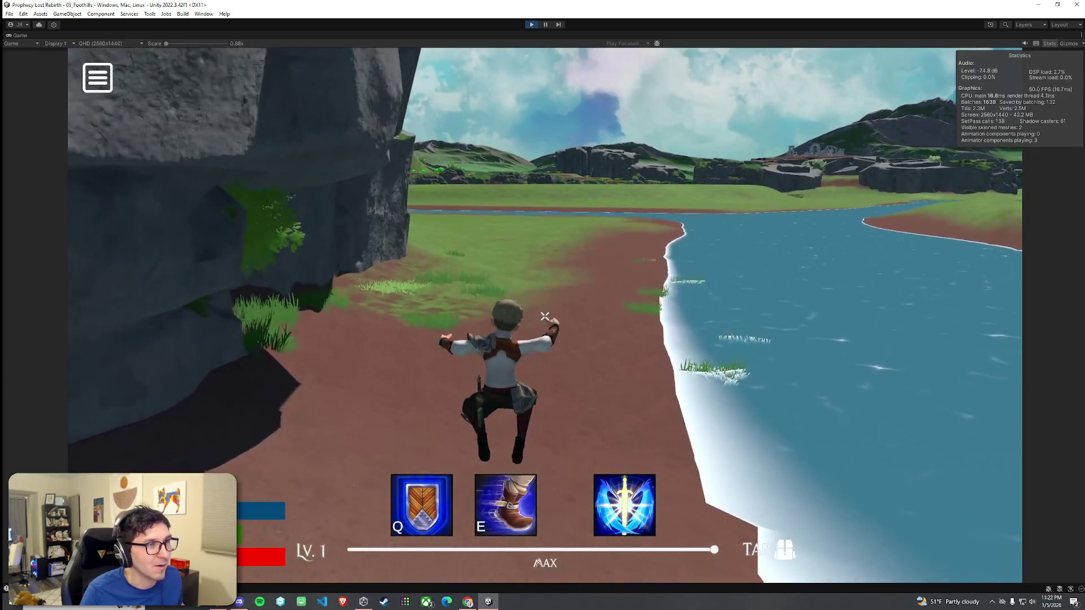
key("space")
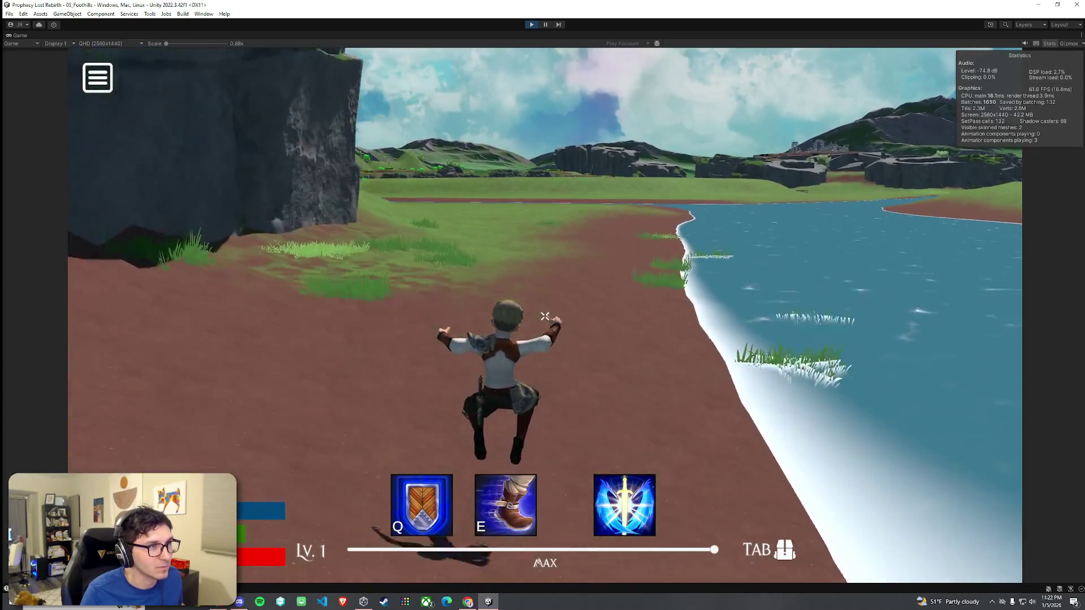
key("w")
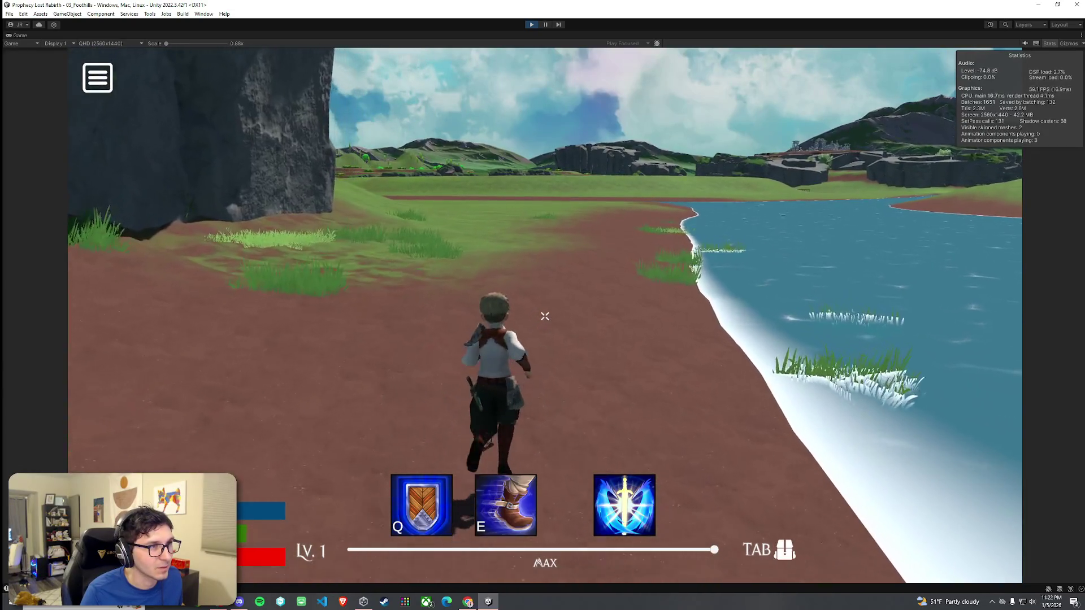
key("w")
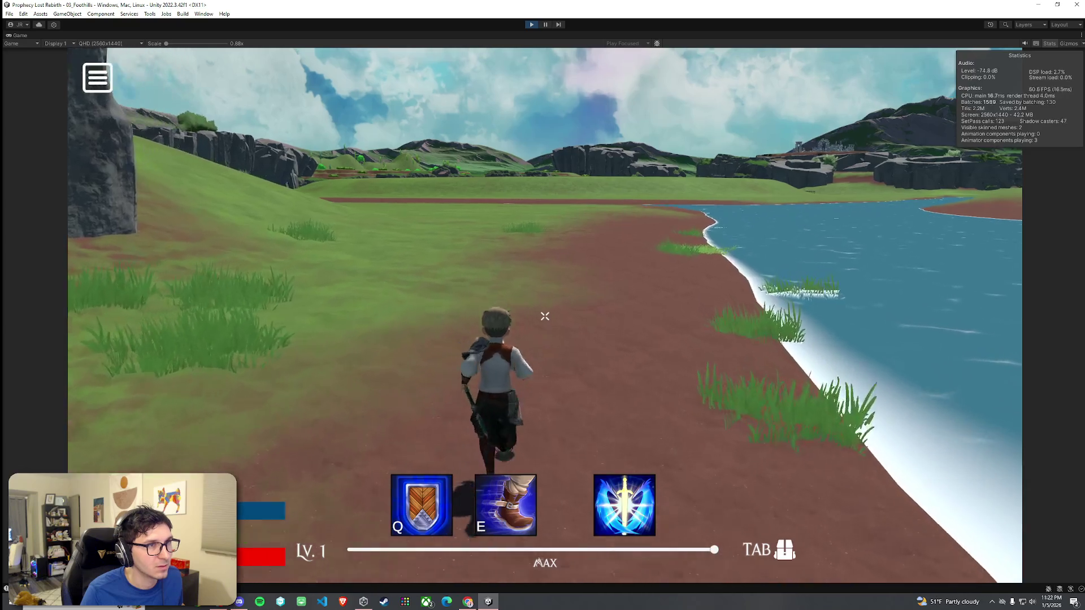
key("w")
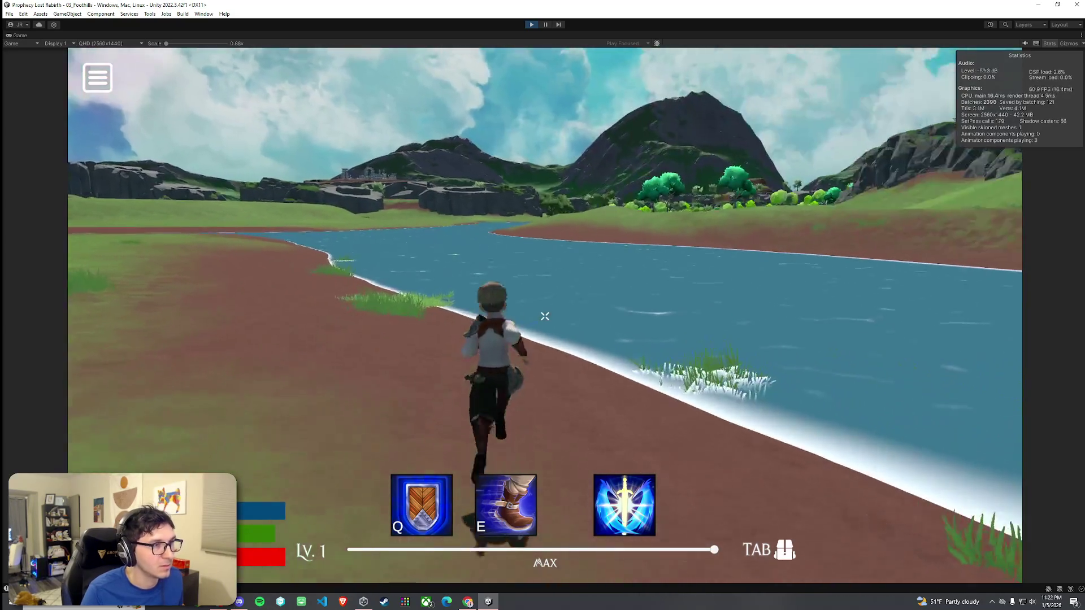
key("w")
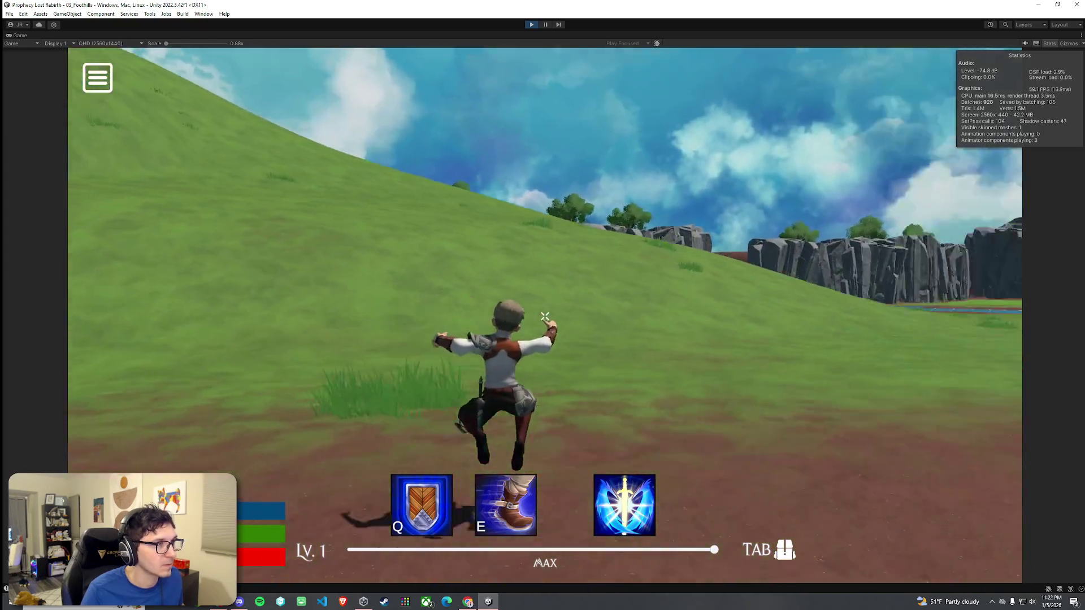
- Stop the playtest and switch to the Scene view showing the spawn markers
key("super")
left_click(28, 48)
key("ctrl+p")
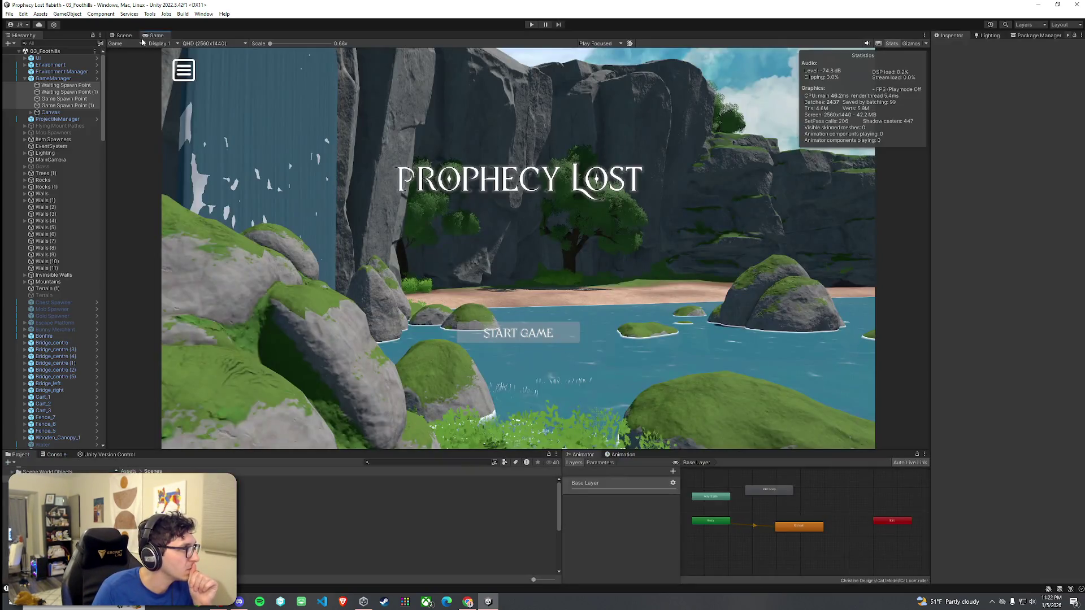
left_click(123, 35)
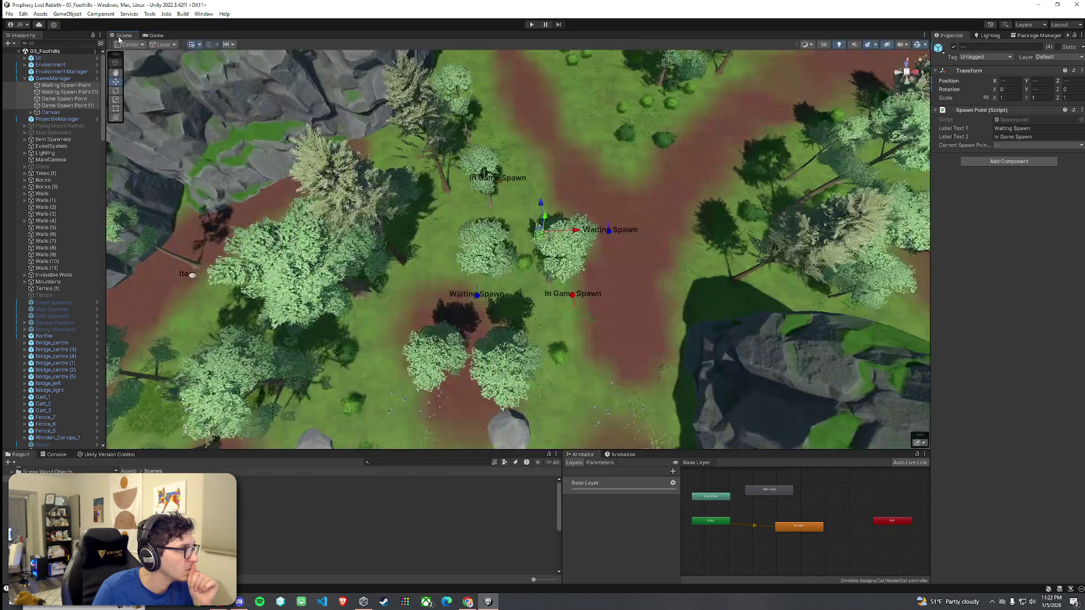
- Maximize the Scene view and tilt its camera into a perspective view
double_click(123, 35)
left_click(9, 14)
left_click(9, 14)
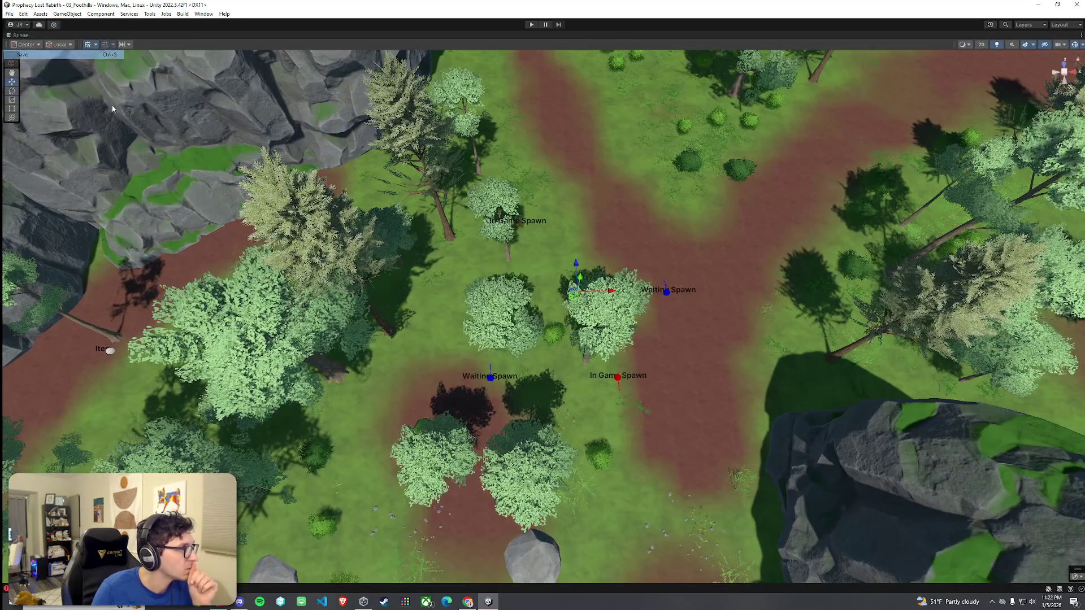
mouse_move(622, 339)
left_mouse_down()
mouse_move(630, 235)
mouse_move(646, 230)
left_mouse_up()
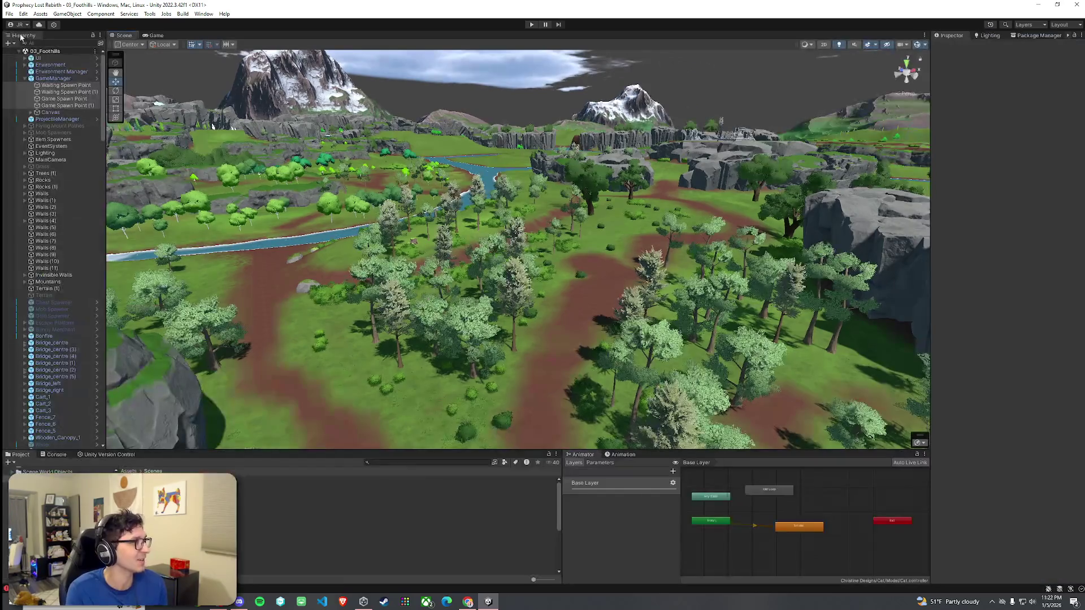
- Restore the full editor layout and show the Prophecy Lost title screen in the Game view
double_click(22, 35)
left_click(153, 35)
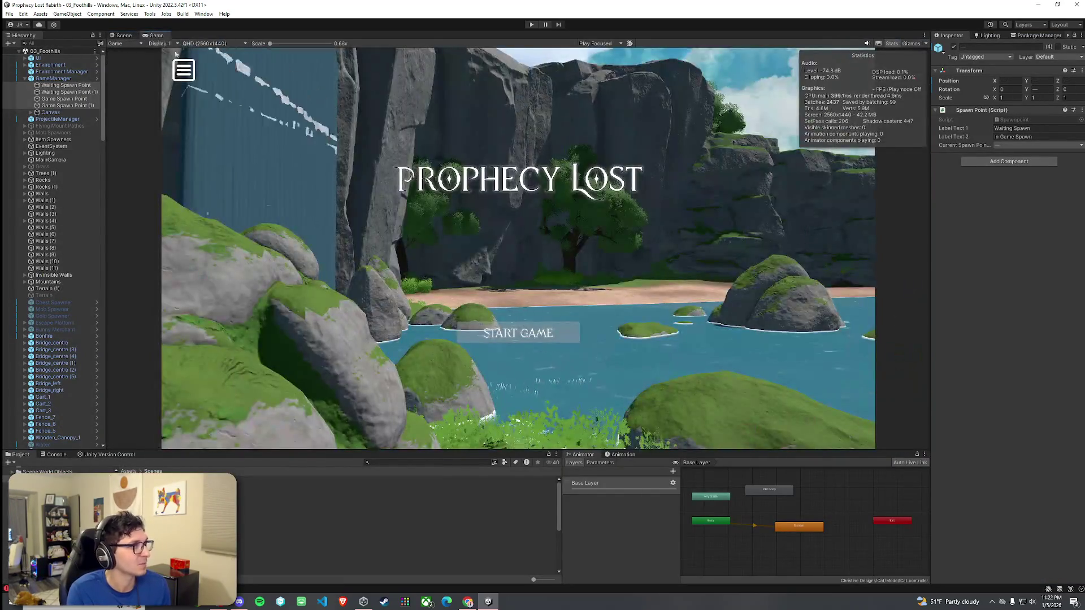
left_click(124, 35)
left_click(154, 35)
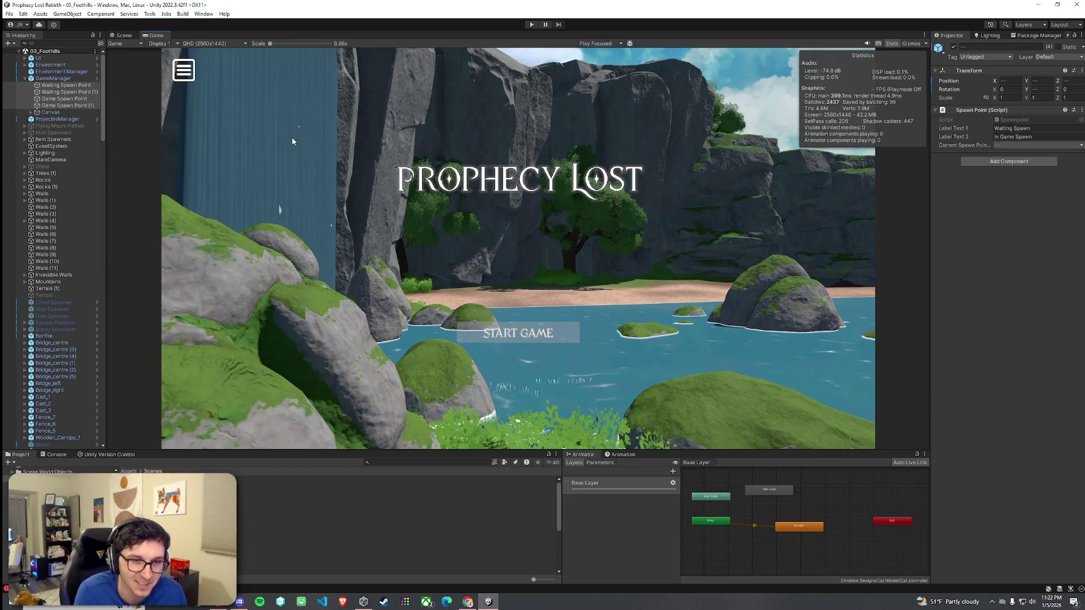
left_click(23, 13)
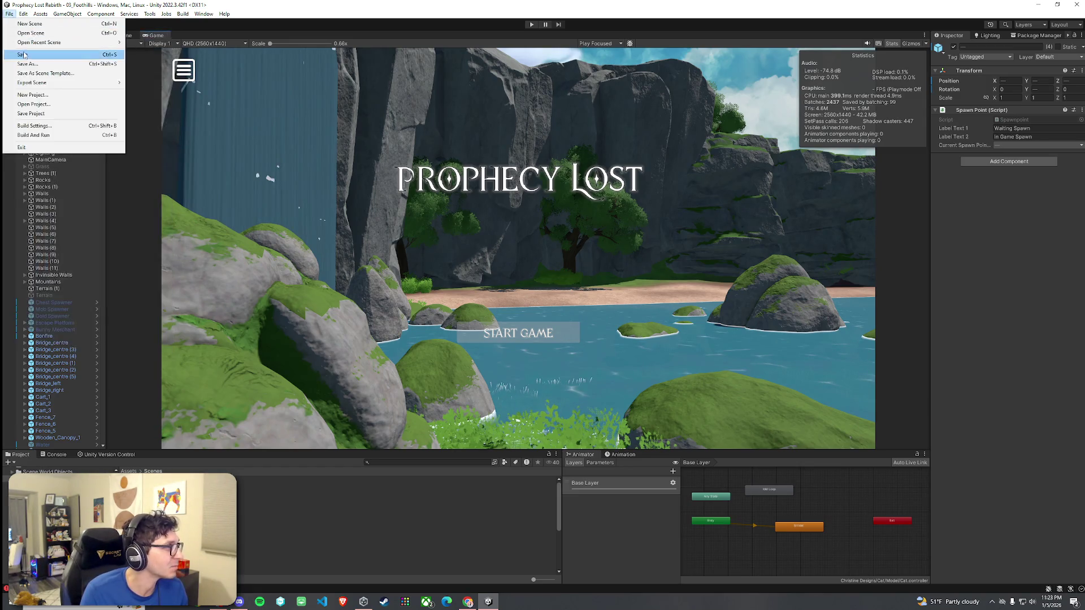
- Return to the Scene view and fly the camera over the valley toward the trees
left_click(124, 35)
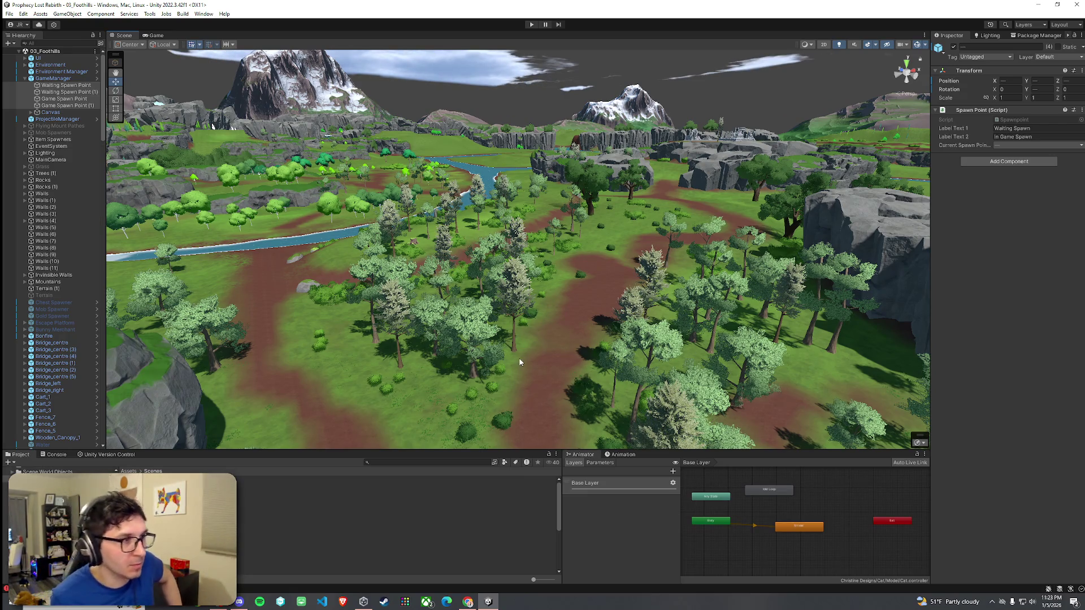
mouse_move(514, 337)
left_mouse_down()
mouse_move(598, 319)
mouse_move(445, 304)
left_mouse_up()
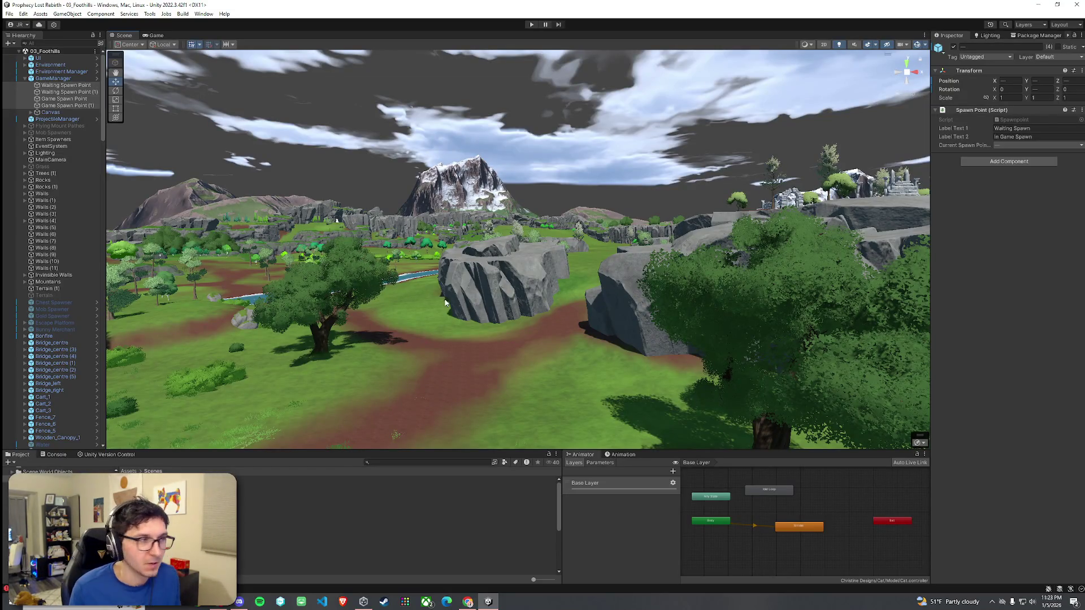
mouse_move(498, 337)
left_mouse_down()
mouse_move(406, 343)
mouse_move(237, 318)
mouse_move(220, 338)
mouse_move(242, 339)
mouse_move(245, 363)
mouse_move(368, 423)
mouse_move(591, 443)
mouse_move(622, 436)
mouse_move(407, 256)
left_mouse_up()
- Dismiss the File menu and select Terrain (1) in the scene
left_click(9, 14)
key("Escape")
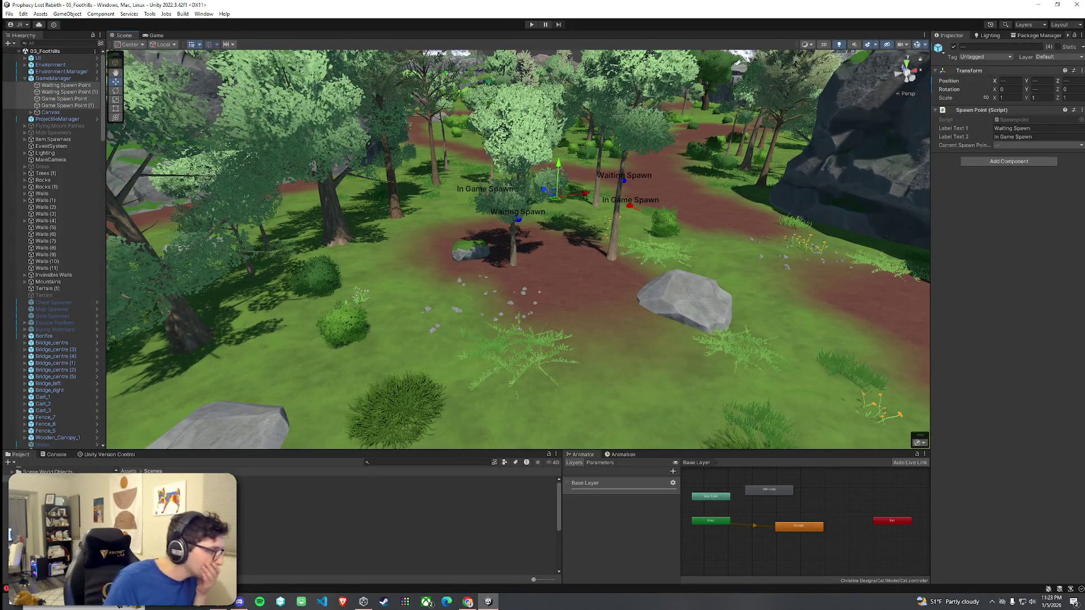
left_click(557, 362)
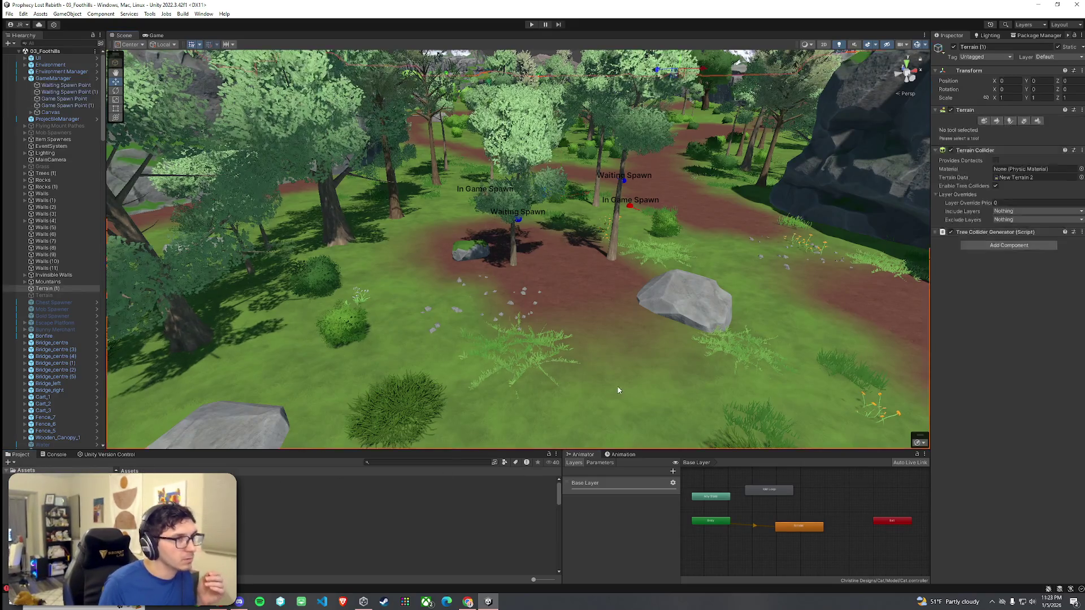
- Search Add Component on Terrain (1) for 'mesh', then close the search without adding anything
left_click(1009, 245)
left_click(948, 234)
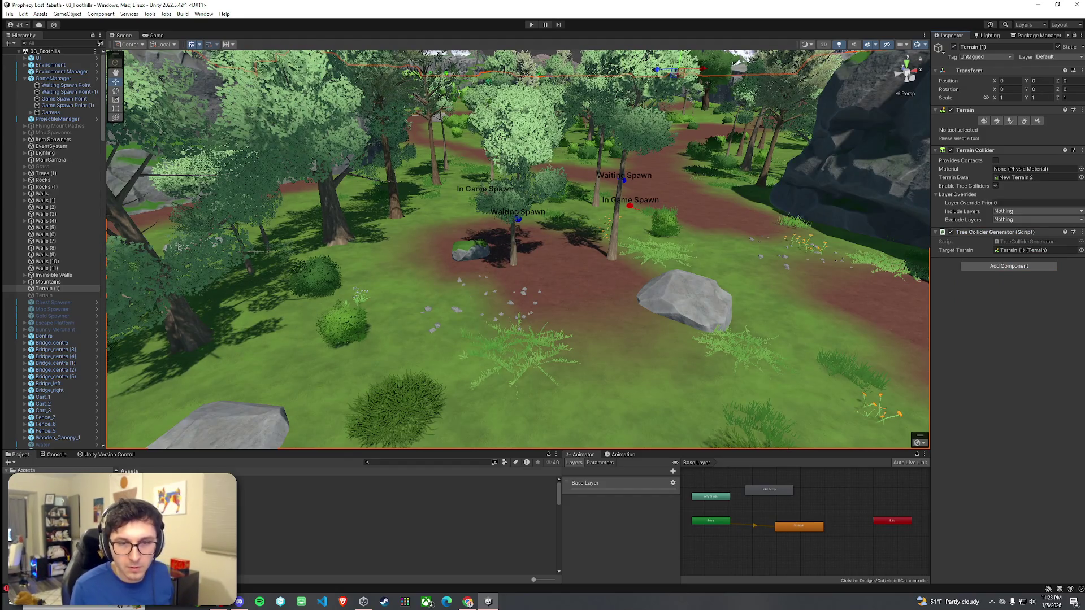
key("alt+Tab")
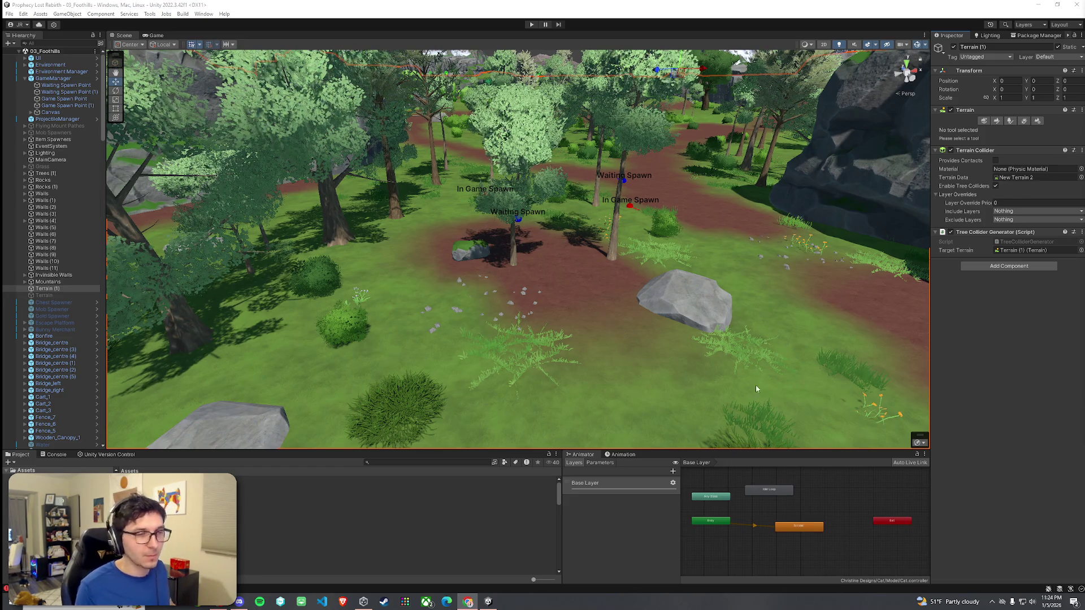
- Fly the Scene camera through the forest along the spawn path, briefly checking the Console
scroll(569, 325, "down", 3)
left_click_drag(572, 331, 554, 303)
left_click(56, 455)
left_click(19, 454)
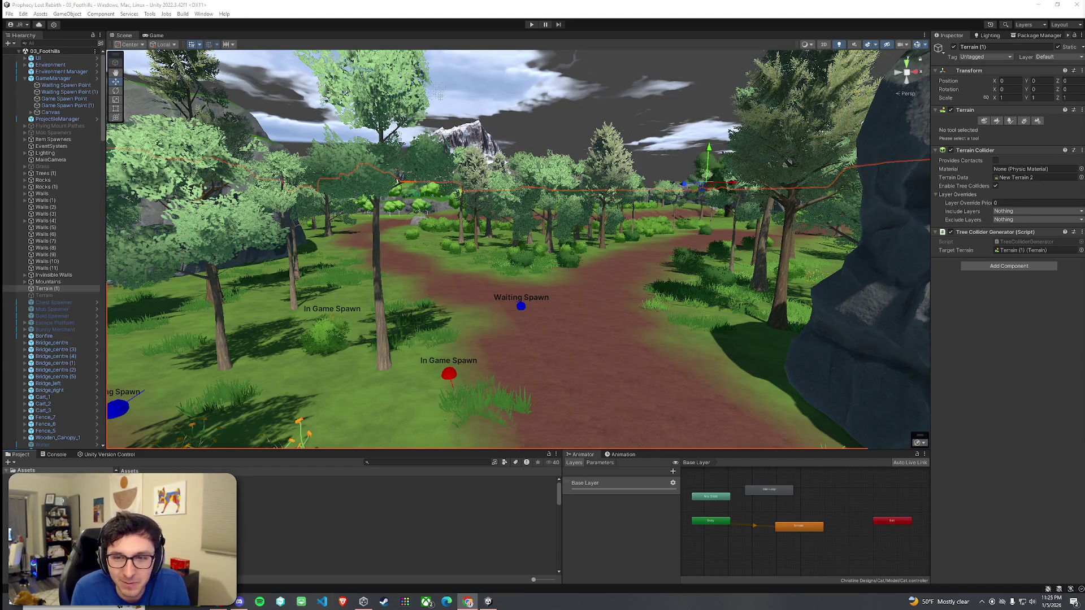
left_click_drag(397, 180, 433, 181)
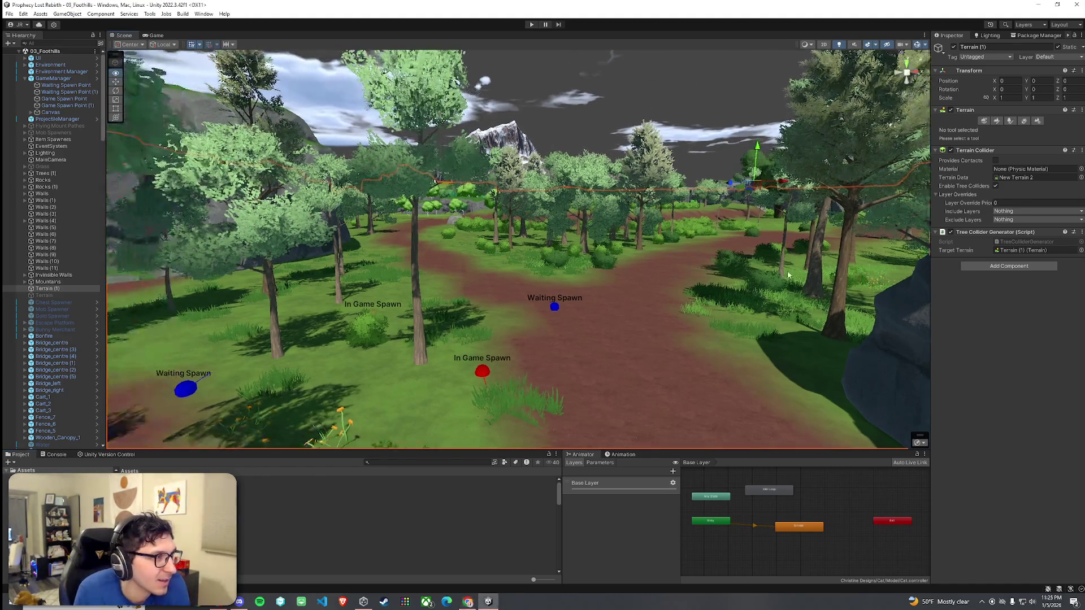
- Save the 03_Foothills scene twice, then open 02_Test Scene from Assets > Scenes
left_click(9, 14)
left_click(26, 53)
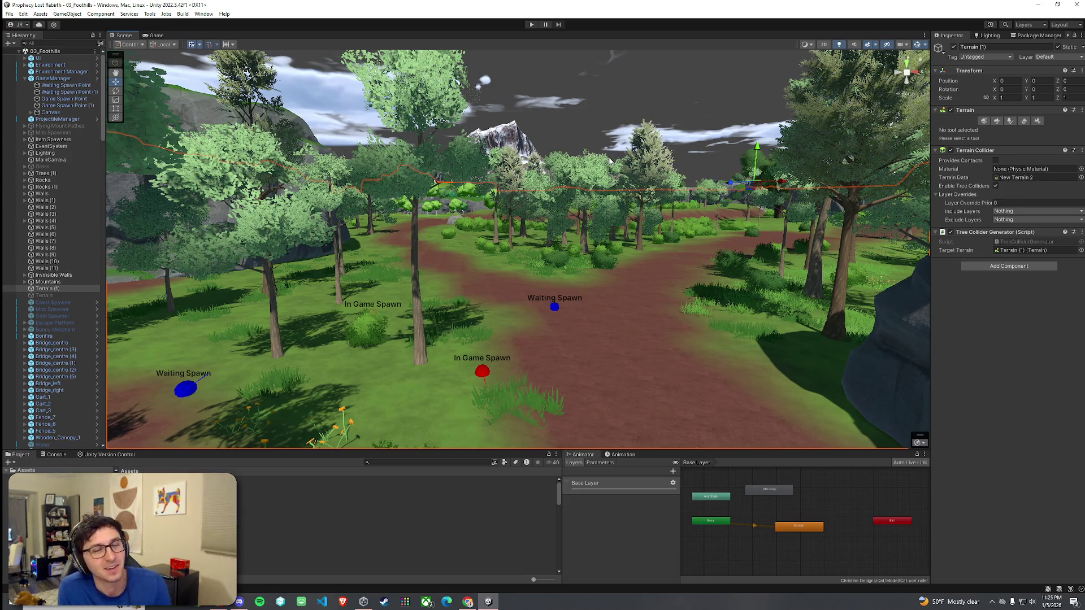
left_click(9, 13)
left_click(23, 54)
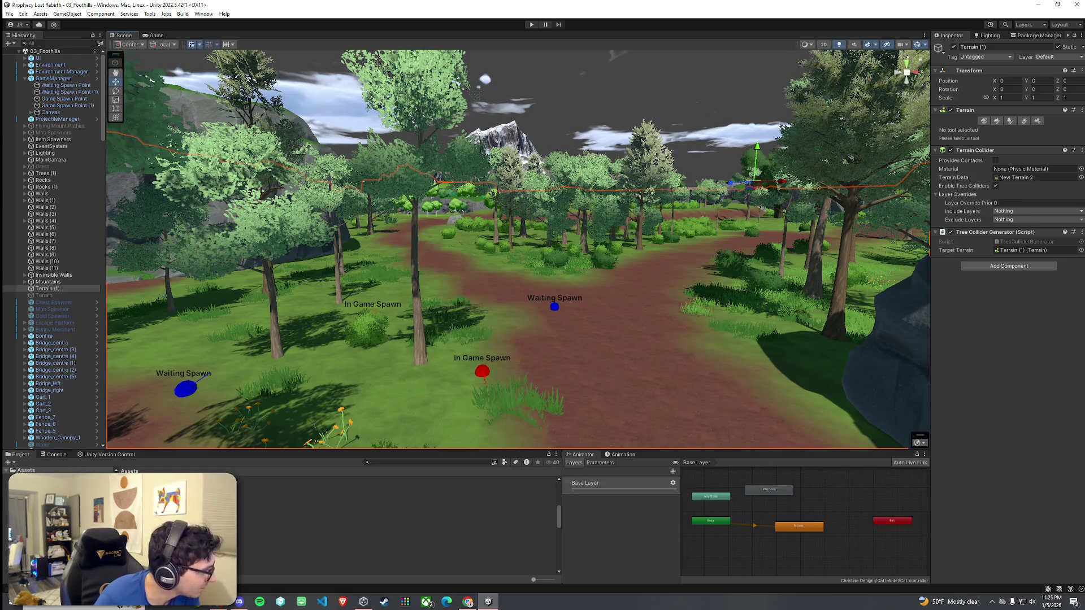
left_click(39, 497)
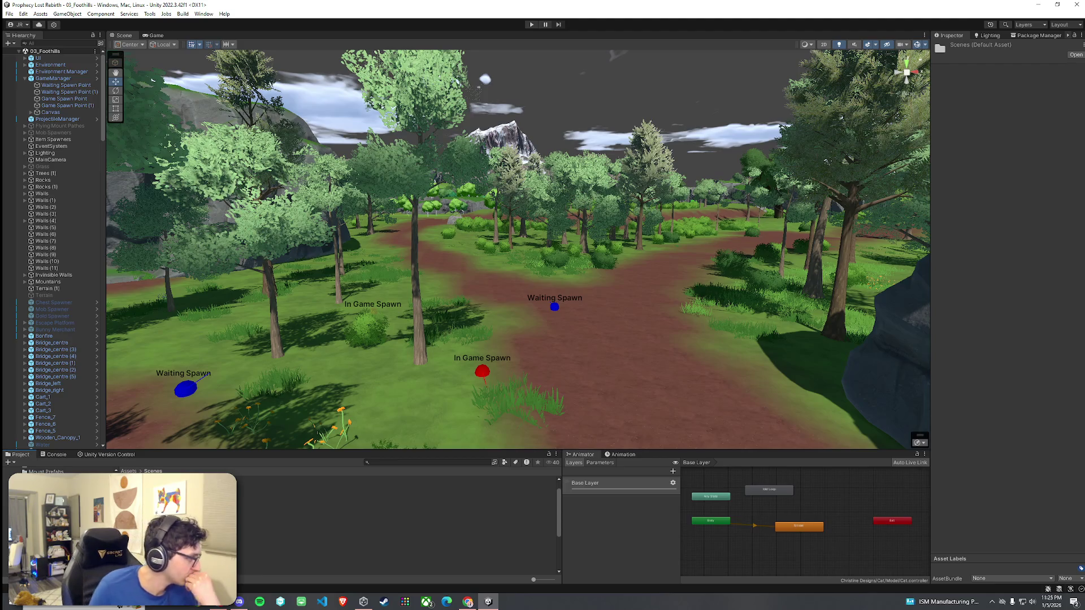
left_click(282, 519)
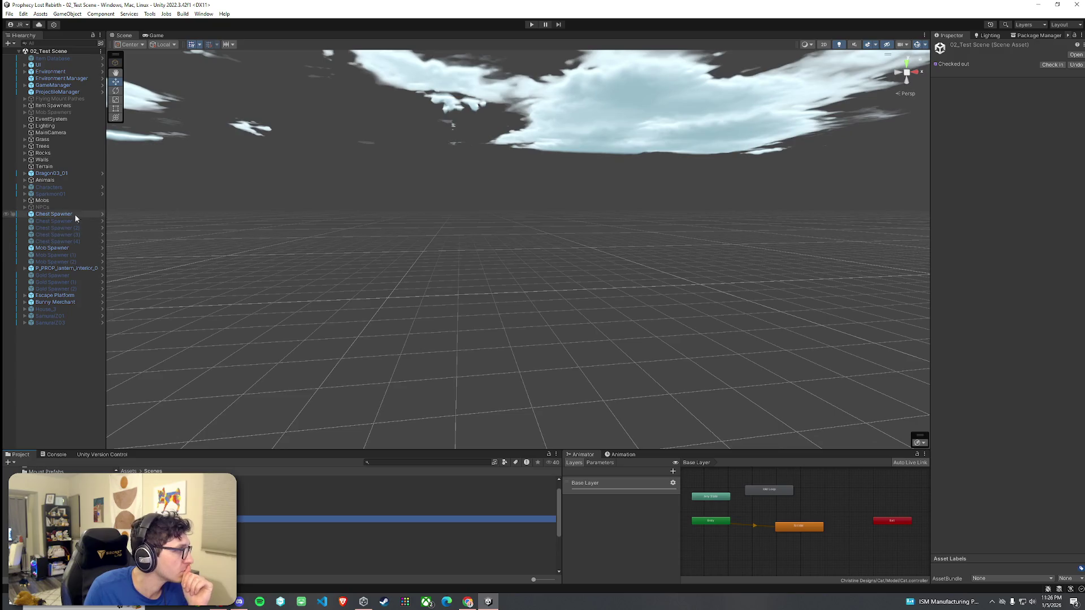
- Copy the NavMeshSurface component from the test scene's Terrain, then reopen 03_Foothills
left_click(76, 215)
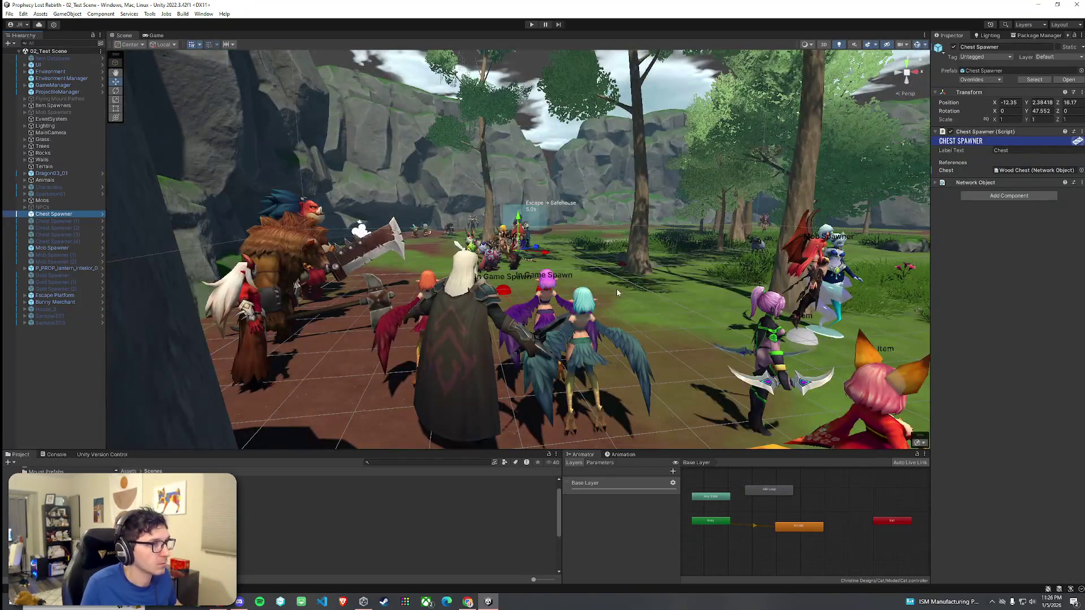
left_click(637, 306)
key("w")
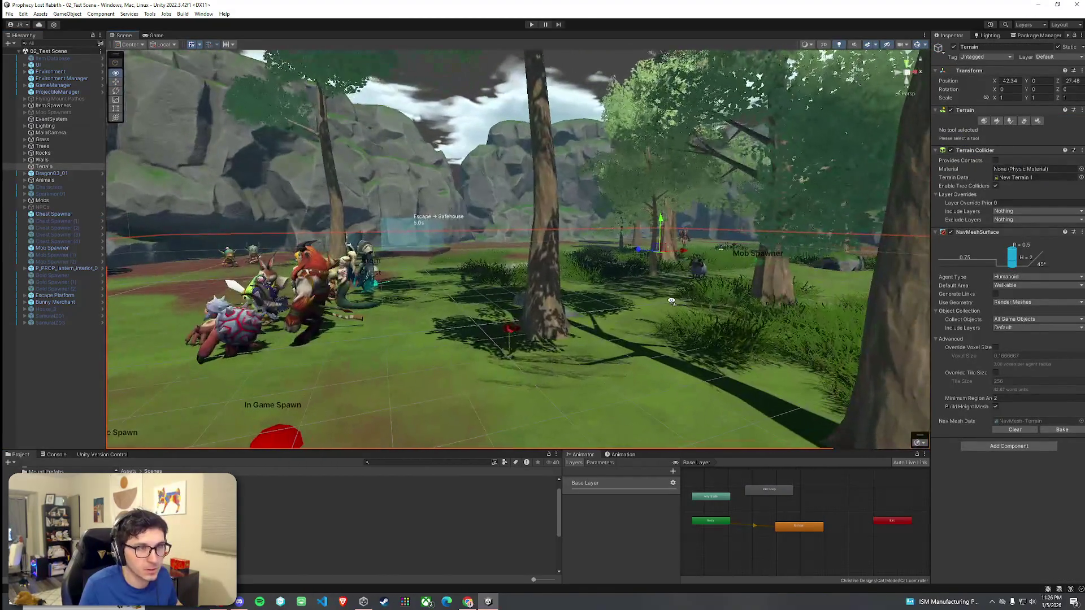
right_click(1072, 235)
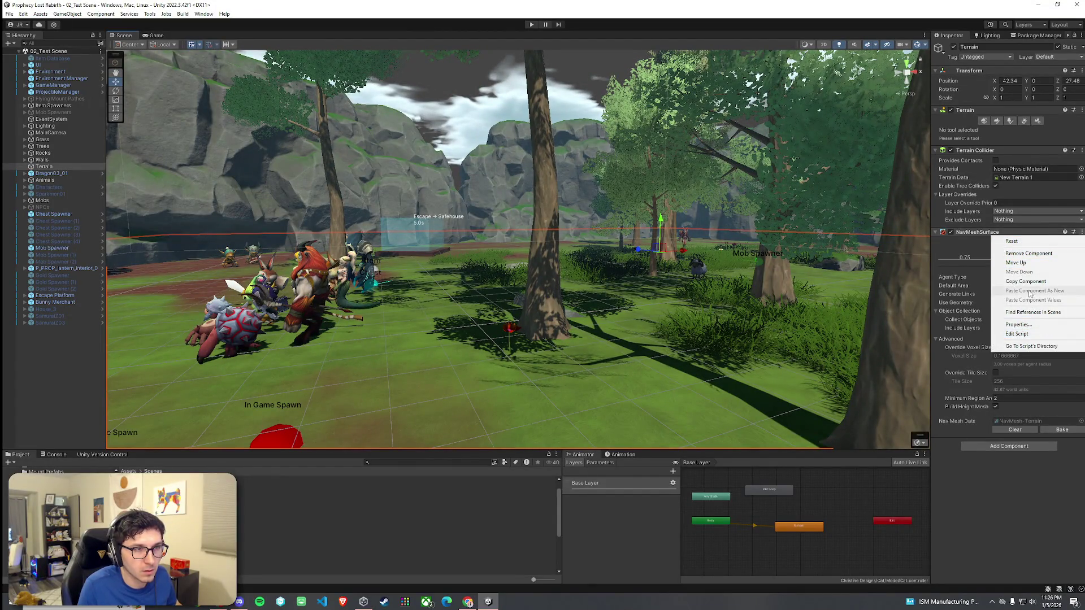
left_click(1026, 280)
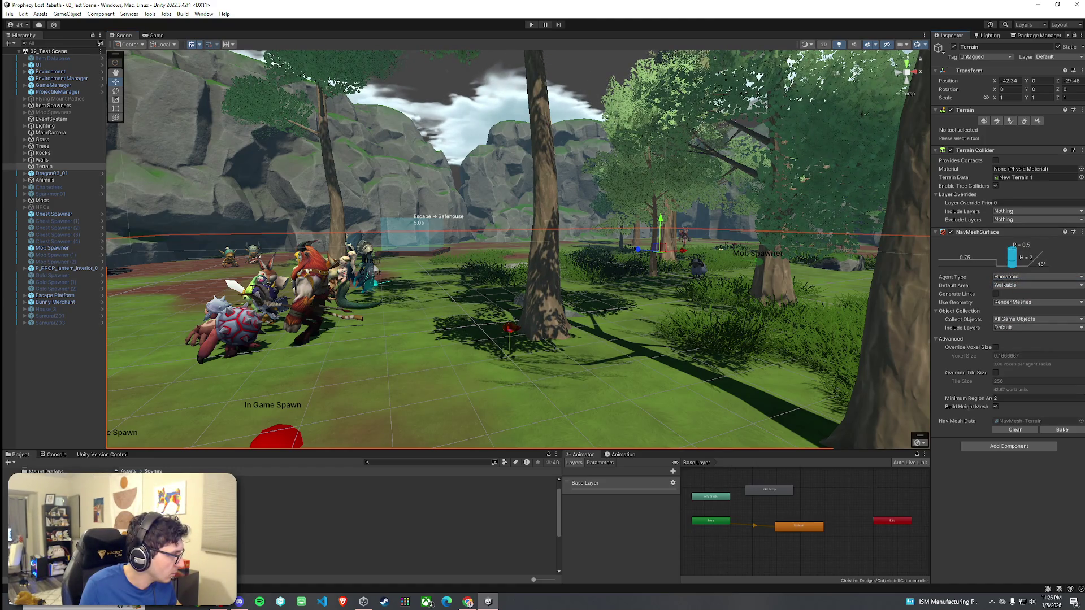
left_click(254, 526)
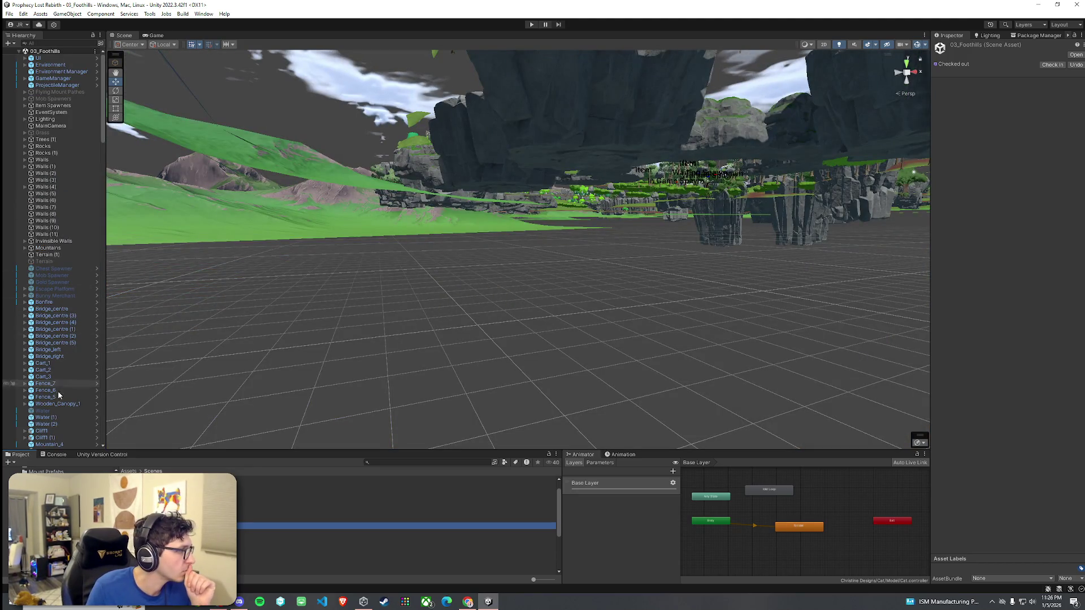
- Paste the copied NavMeshSurface onto Terrain (1) as a new component and start its NavMesh bake
double_click(61, 254)
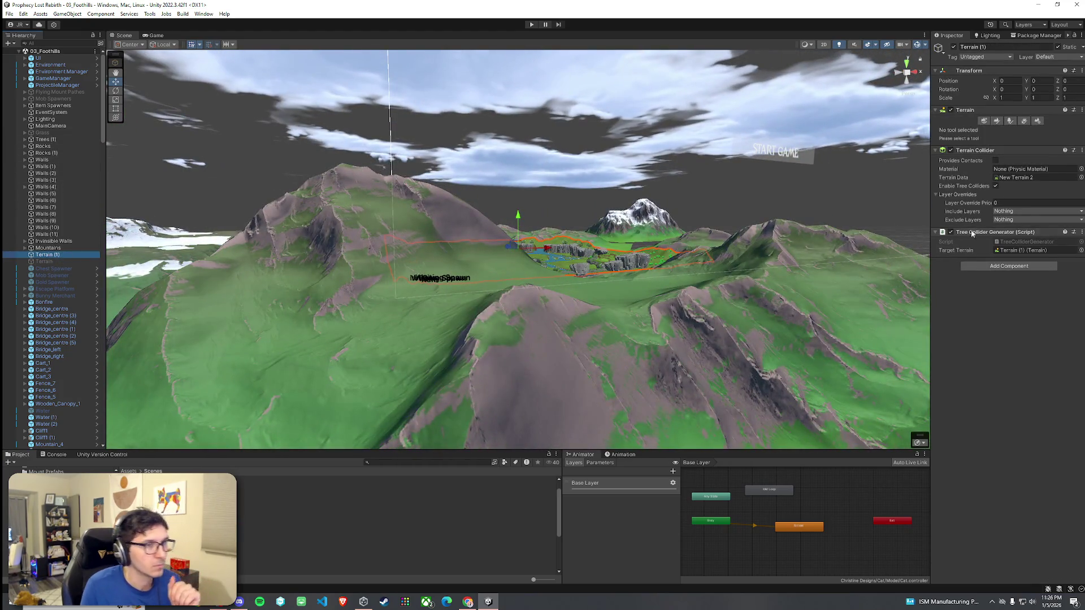
right_click(1074, 237)
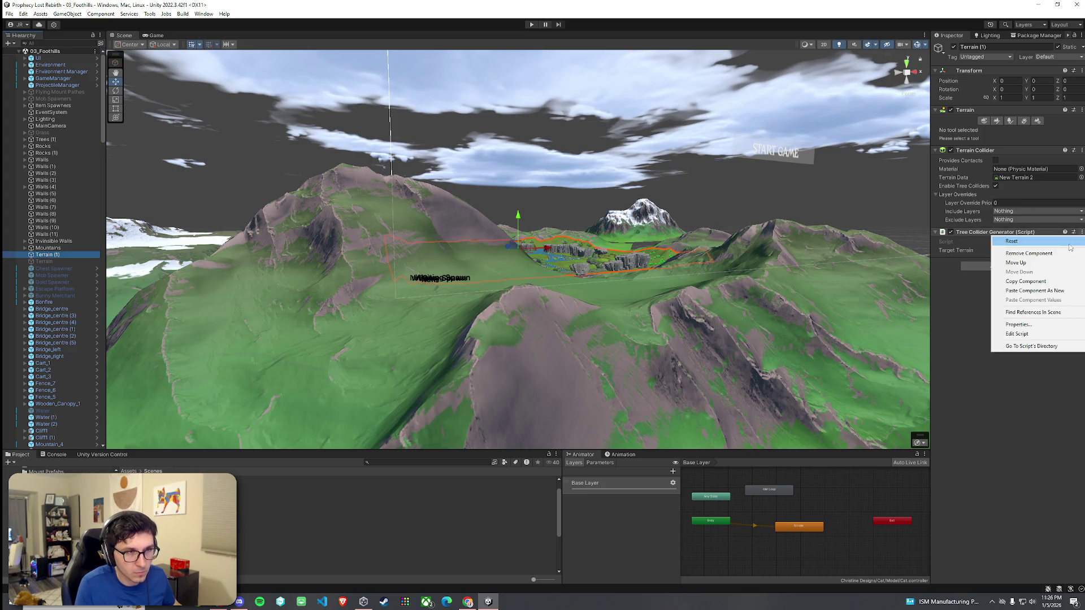
left_click(1039, 294)
mouse_move(815, 299)
left_mouse_down()
mouse_move(556, 254)
mouse_move(492, 269)
left_mouse_up()
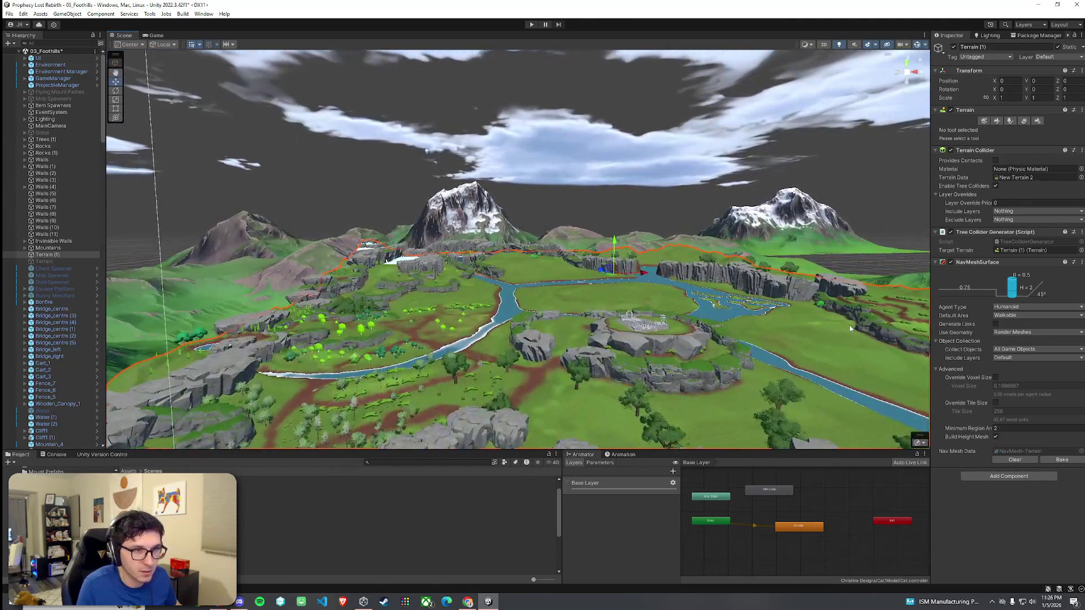
left_click(1063, 459)
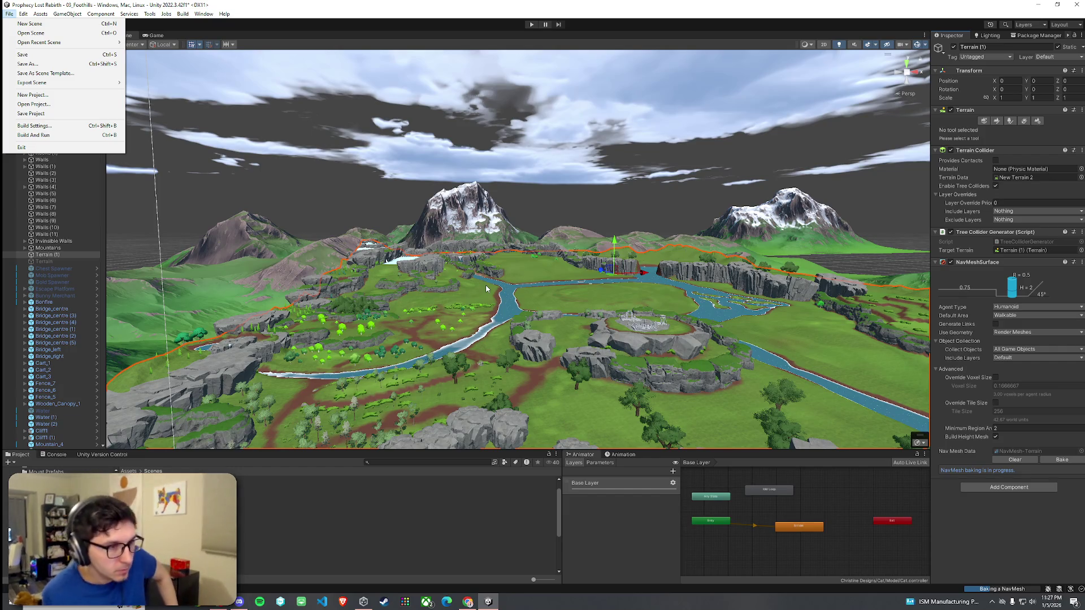
- Save 03_Foothills once the NavMesh bake finishes, then open 02_Test Scene
left_click(1015, 546)
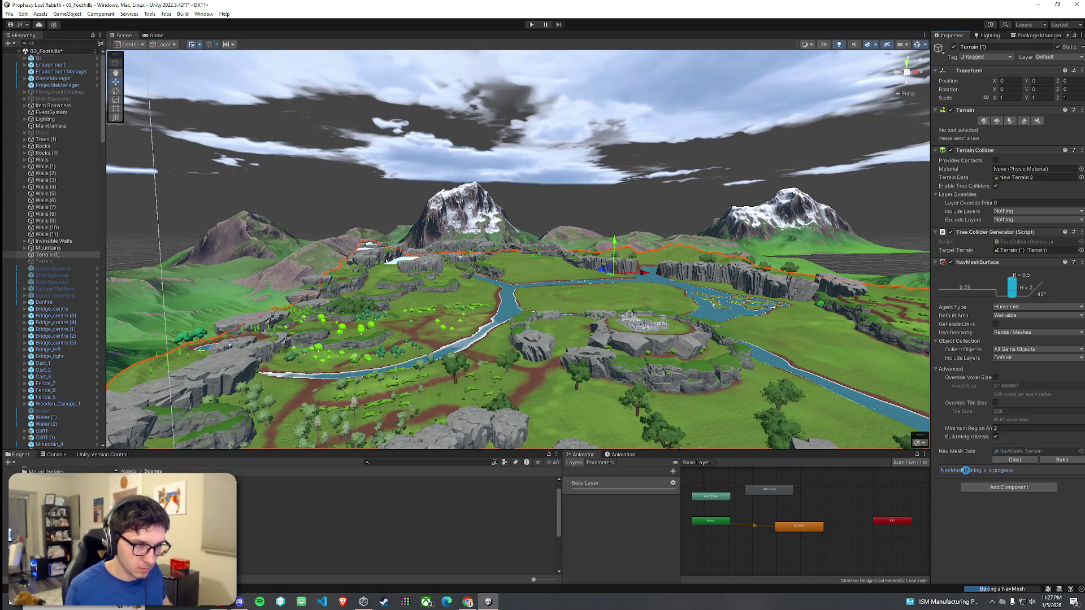
mouse_move(622, 339)
left_mouse_down()
mouse_move(658, 362)
mouse_move(601, 390)
mouse_move(489, 357)
mouse_move(522, 375)
mouse_move(565, 373)
left_mouse_up()
left_click(10, 13)
left_click(24, 55)
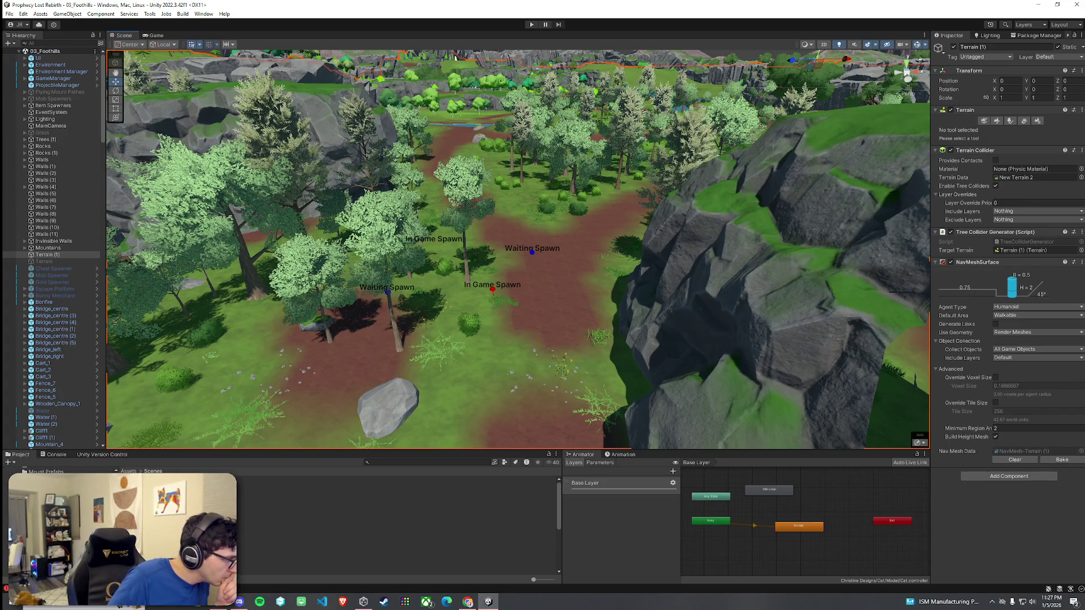
left_click(282, 540)
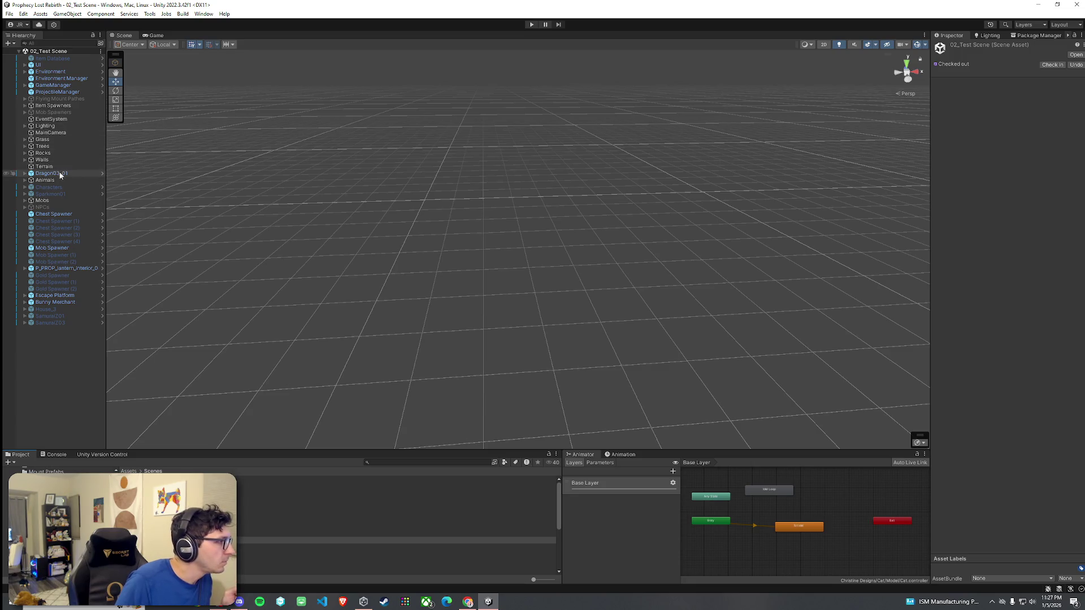
- Expand Mob Spawners in the test scene and copy its Mob Spawner object
left_click(41, 200)
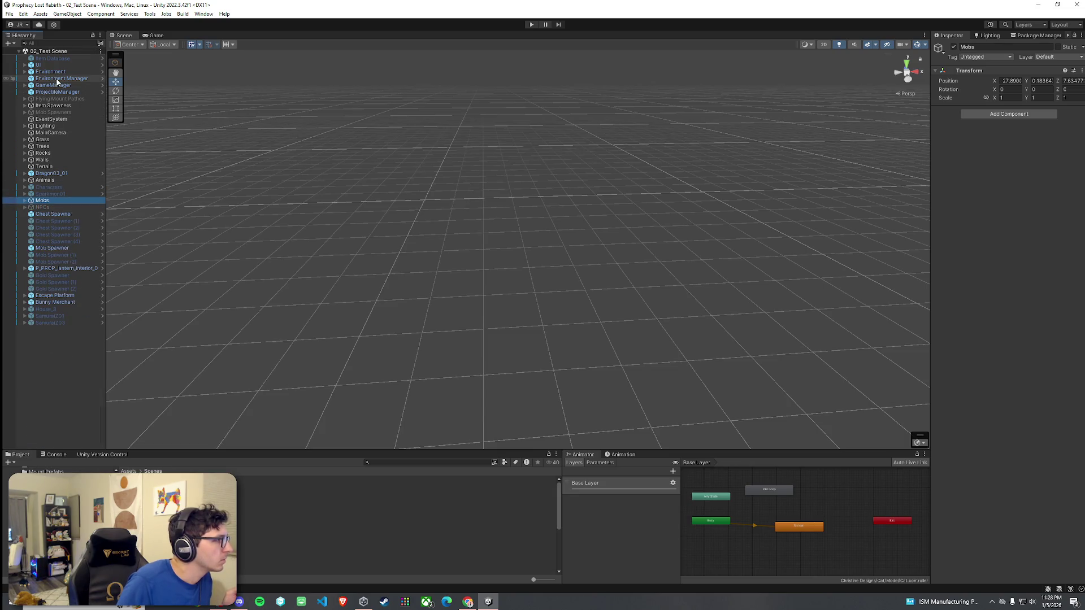
left_click(59, 112)
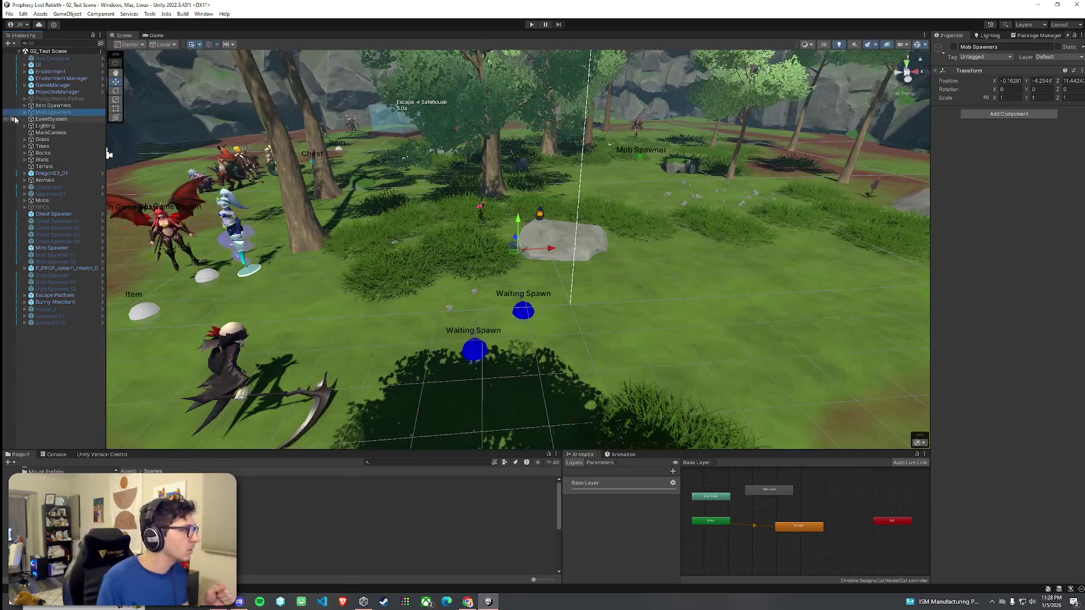
left_click(24, 113)
left_click(59, 119)
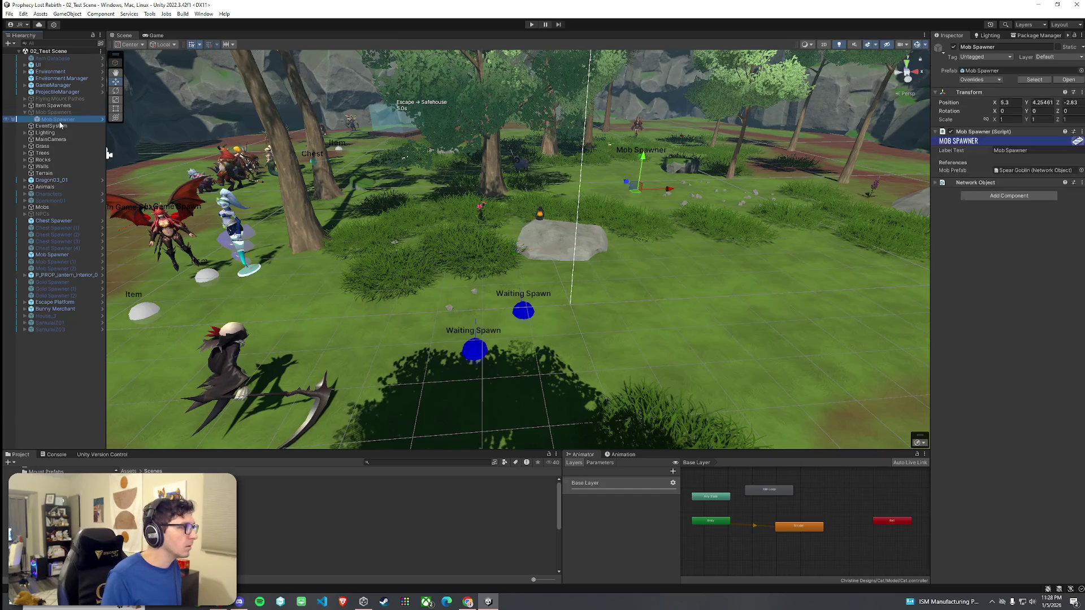
right_click(63, 121)
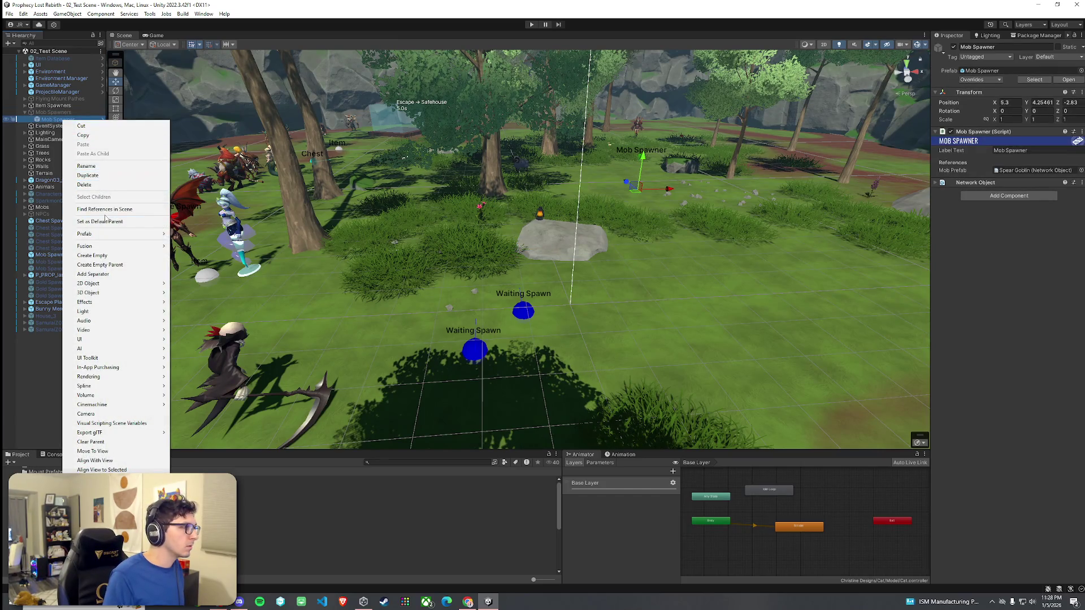
left_click(65, 135)
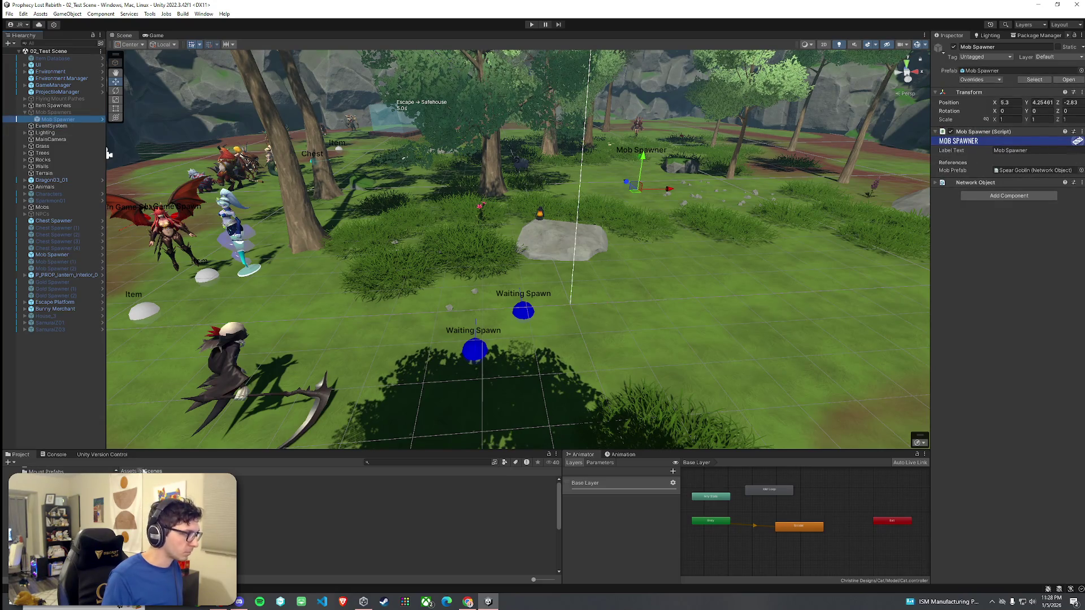
- Locate and inspect the spawner's Spear Goblin mob prefab
left_click(1036, 170)
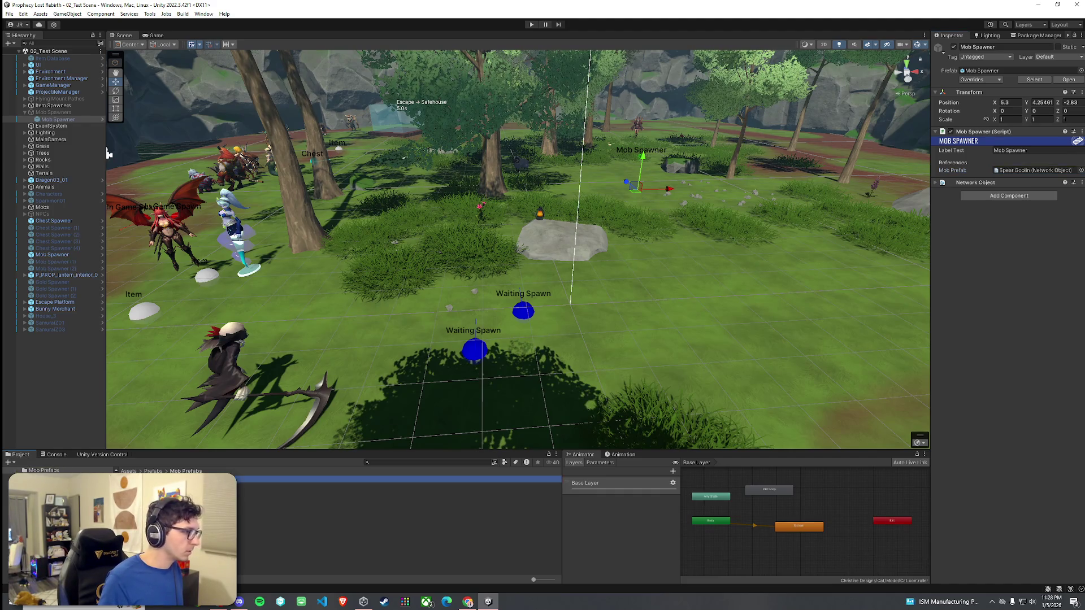
left_click(509, 479)
left_click(937, 188)
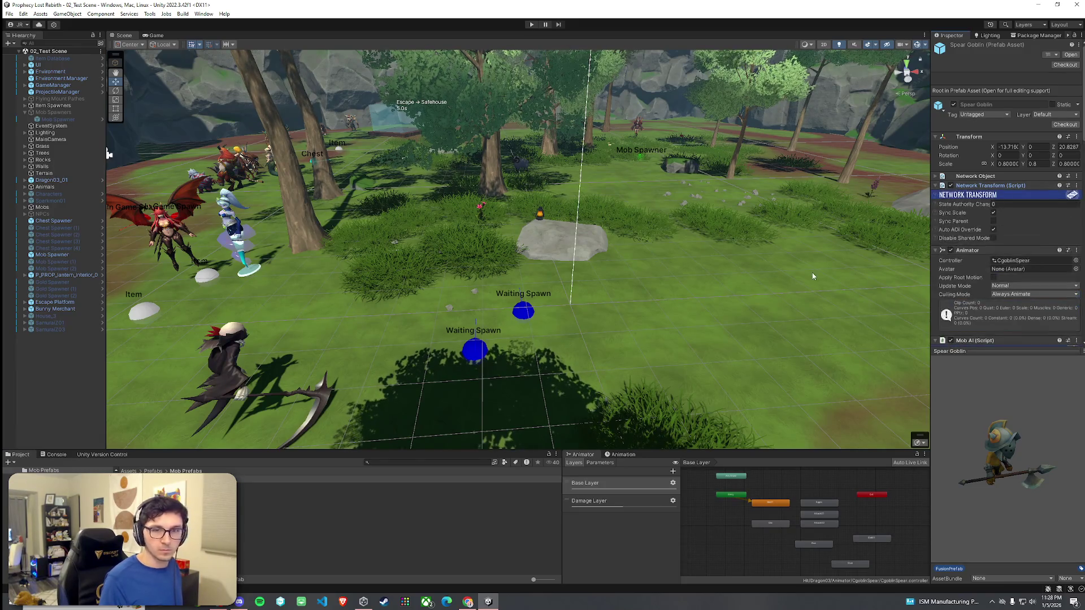
- Browse the Project window from the Assets root into the Scenes folder
left_click(156, 35)
left_click(10, 13)
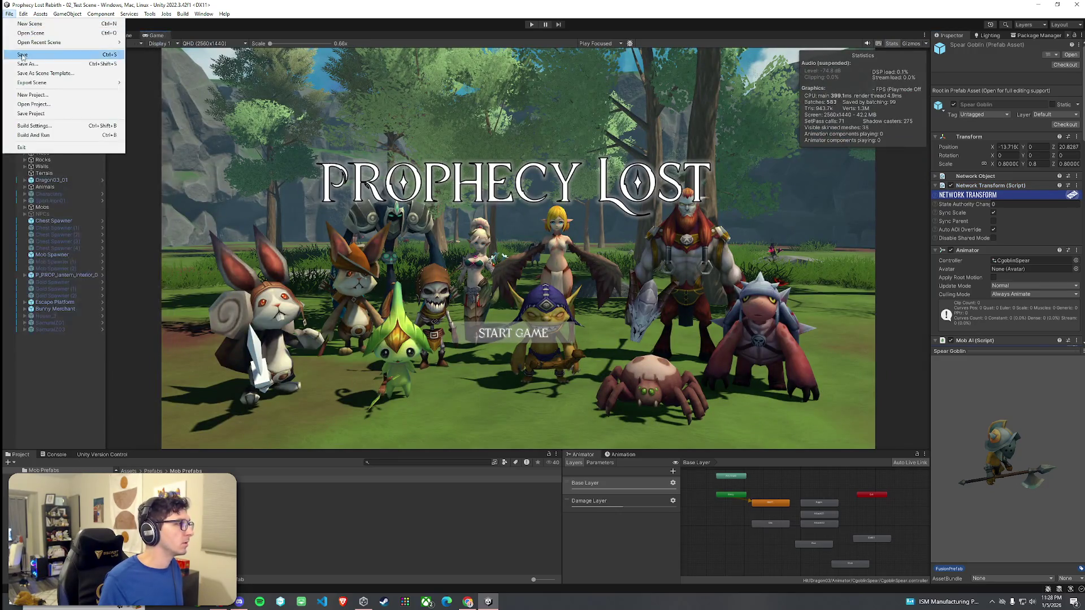
left_click(127, 31)
left_click(121, 35)
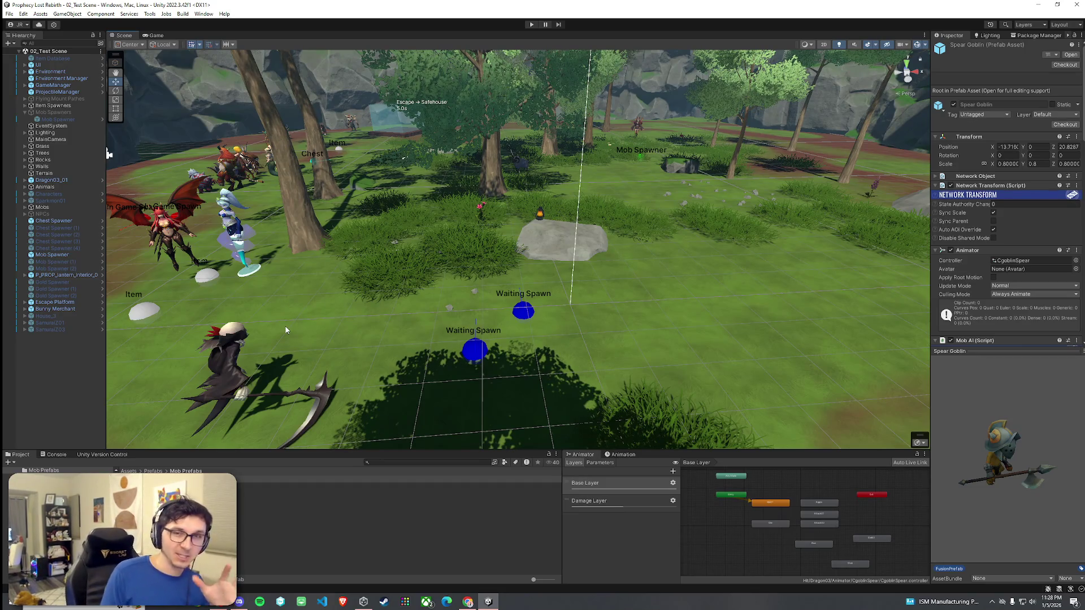
left_click(130, 472)
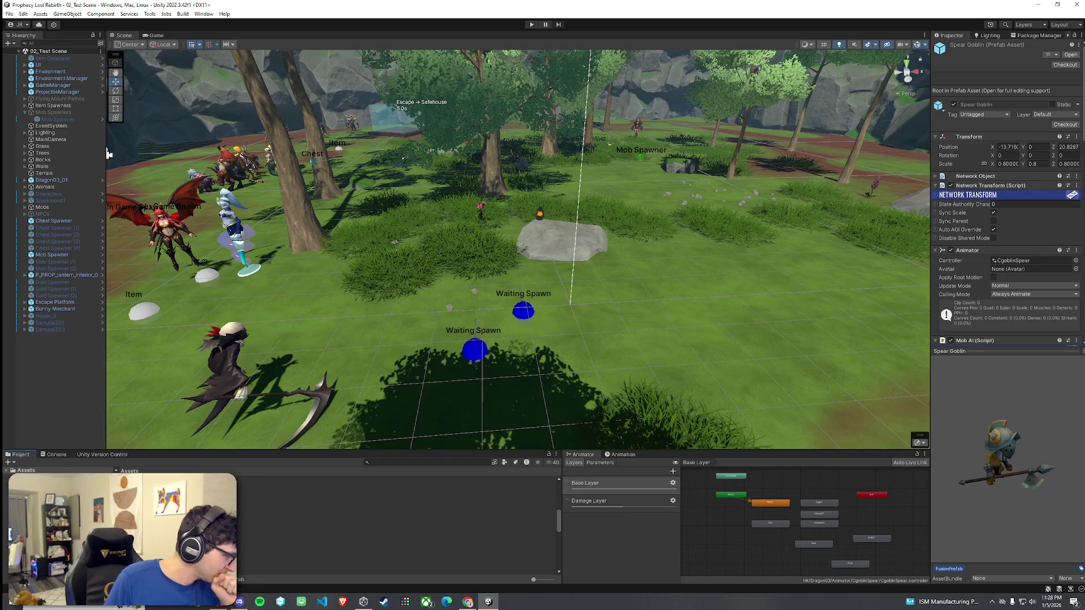
double_click(169, 508)
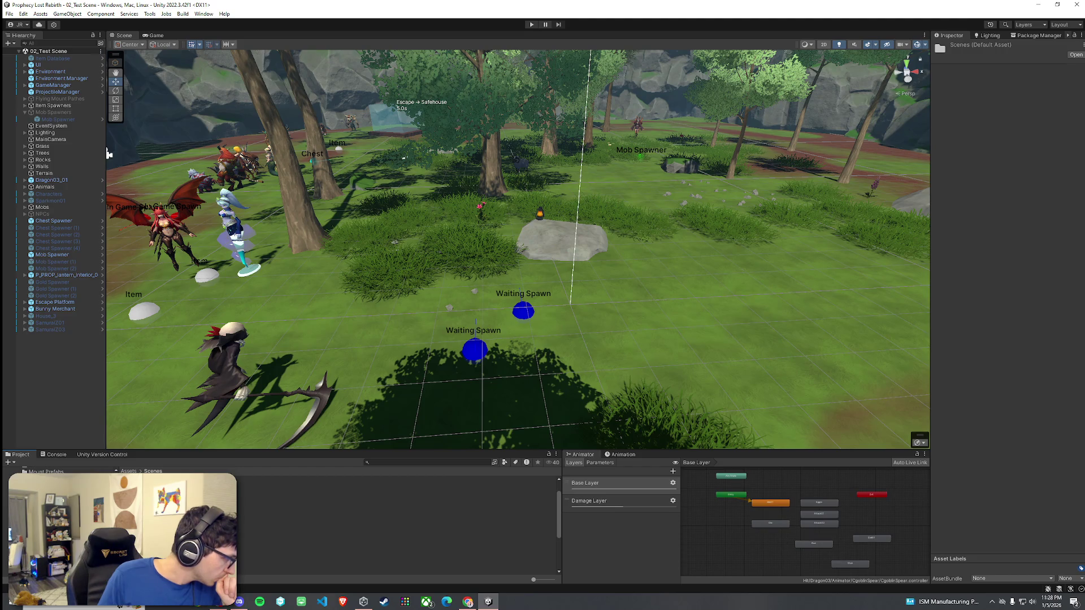
- Reopen 03_Foothills and browse to Assets > Prefabs > Mob Prefabs
double_click(340, 526)
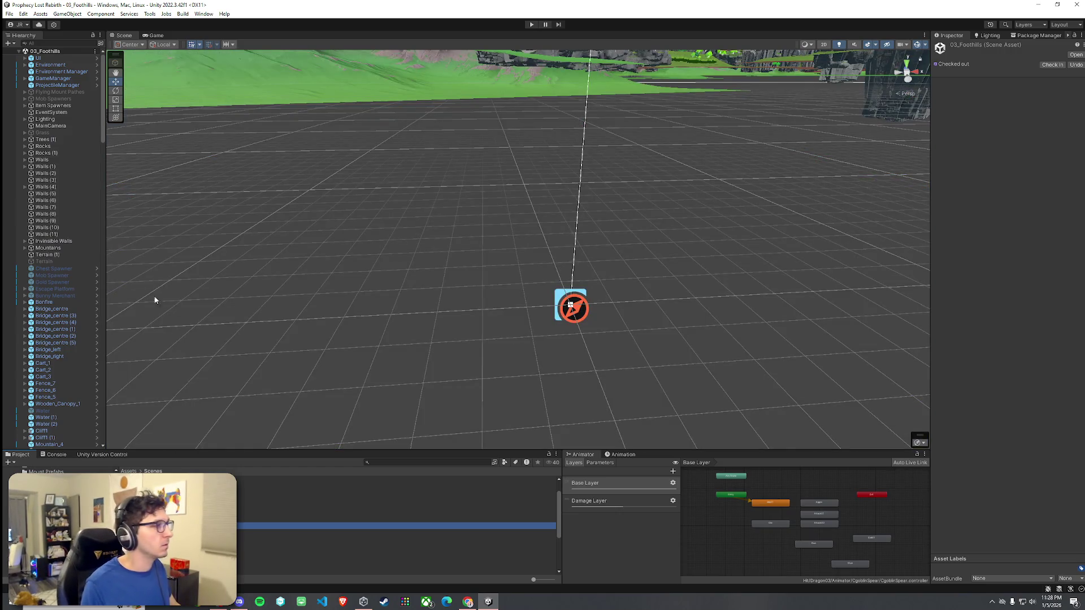
double_click(56, 316)
mouse_move(309, 290)
left_mouse_down()
mouse_move(233, 283)
mouse_move(369, 275)
mouse_move(358, 265)
left_mouse_up()
left_click(26, 470)
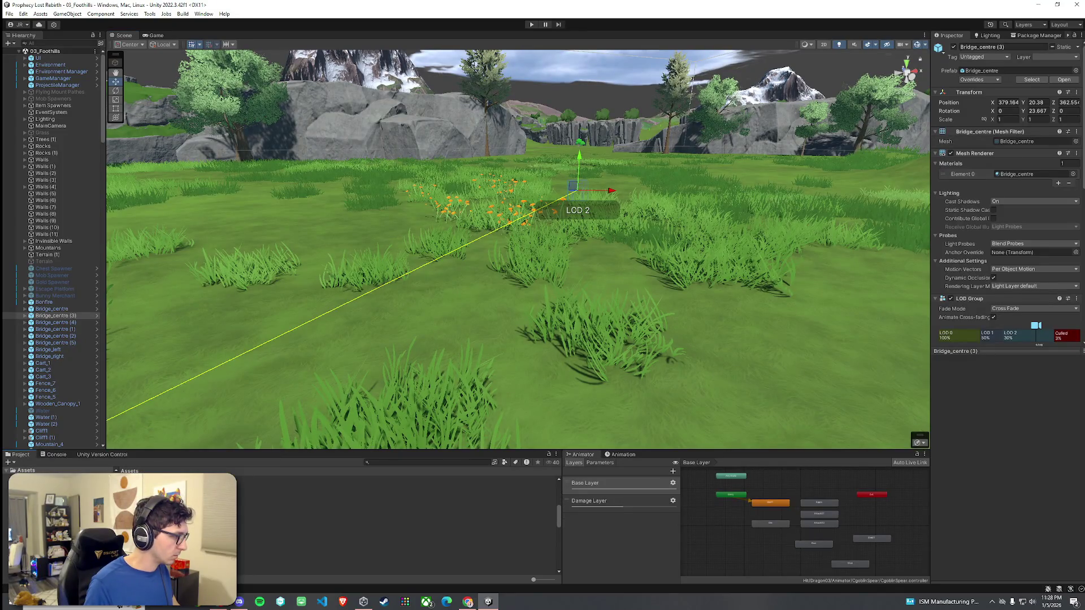
double_click(170, 509)
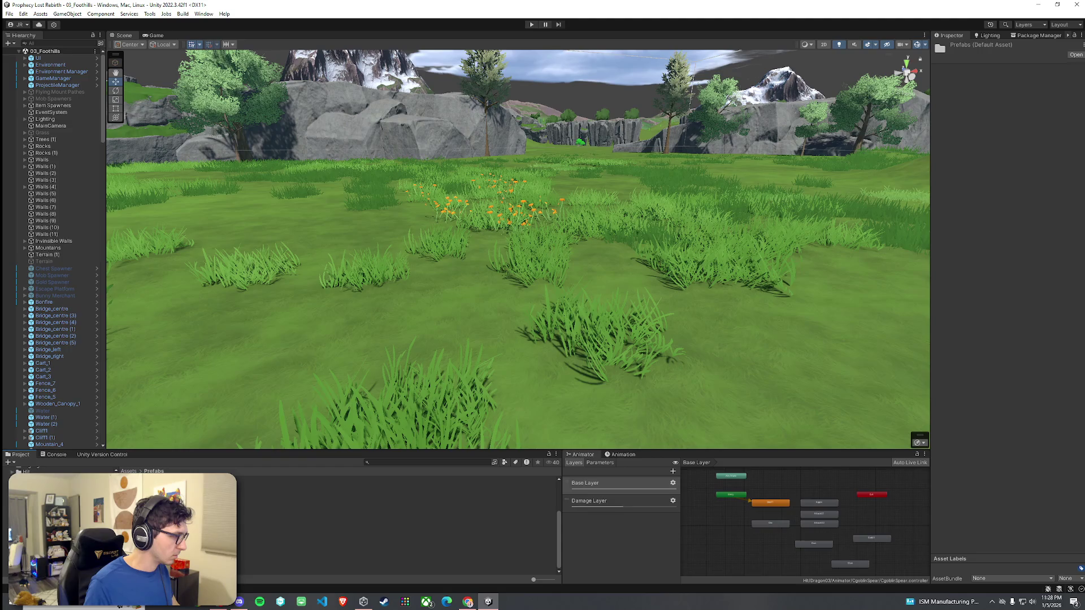
double_click(260, 491)
- Drag a Spear Goblin into the grassy field and tilt it about 8 degrees on Z
mouse_move(260, 478)
left_mouse_down()
mouse_move(390, 249)
mouse_move(360, 256)
left_mouse_up()
key("f")
key("e")
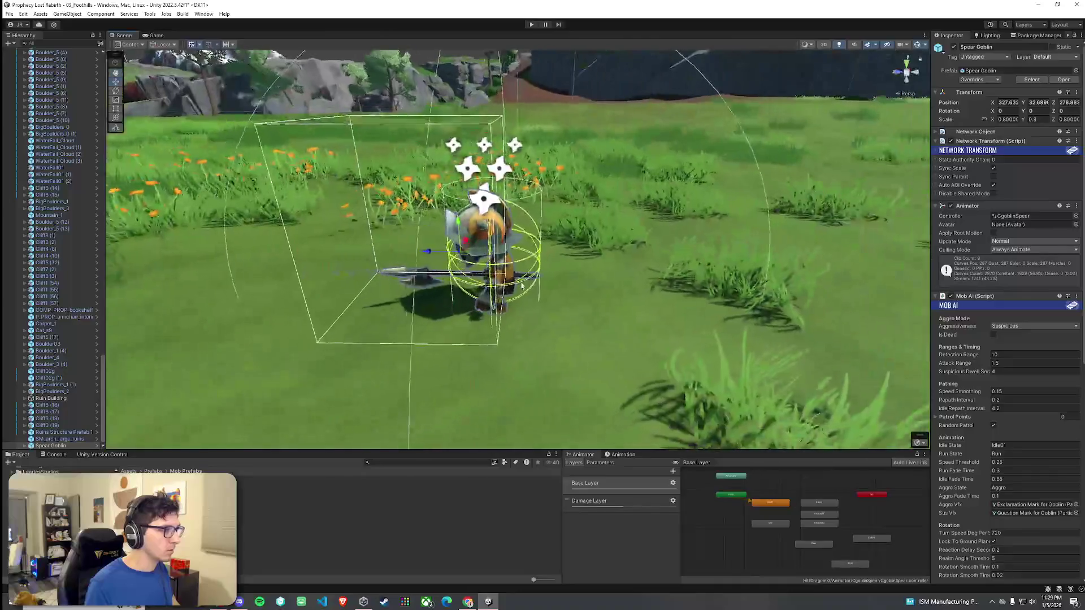
left_click_drag(475, 277, 448, 271)
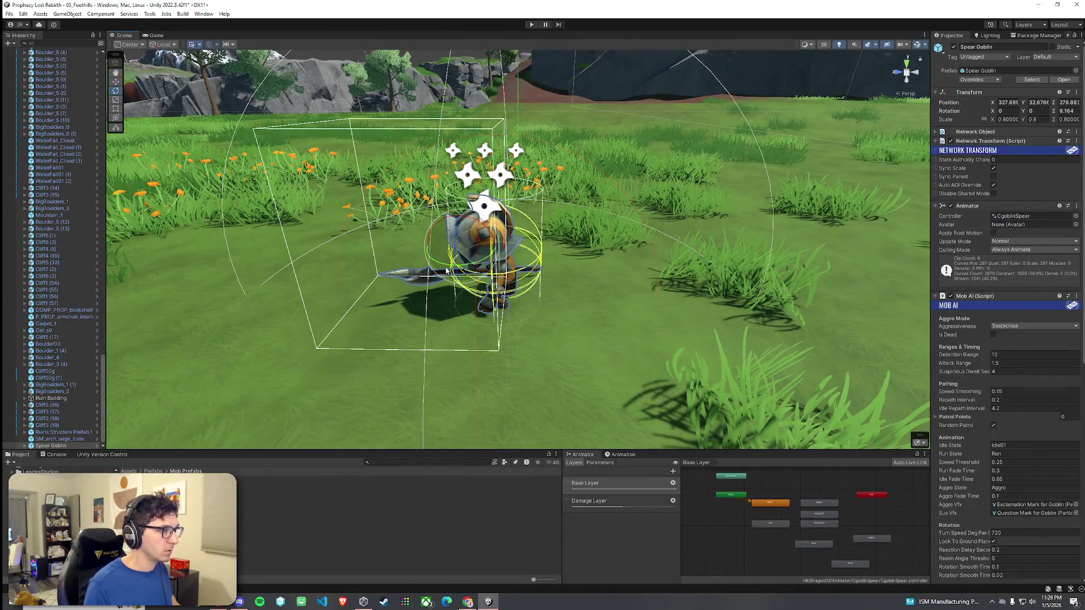
- Place a Spear Goblin on the grass near the rocks and frame it
left_click(549, 326)
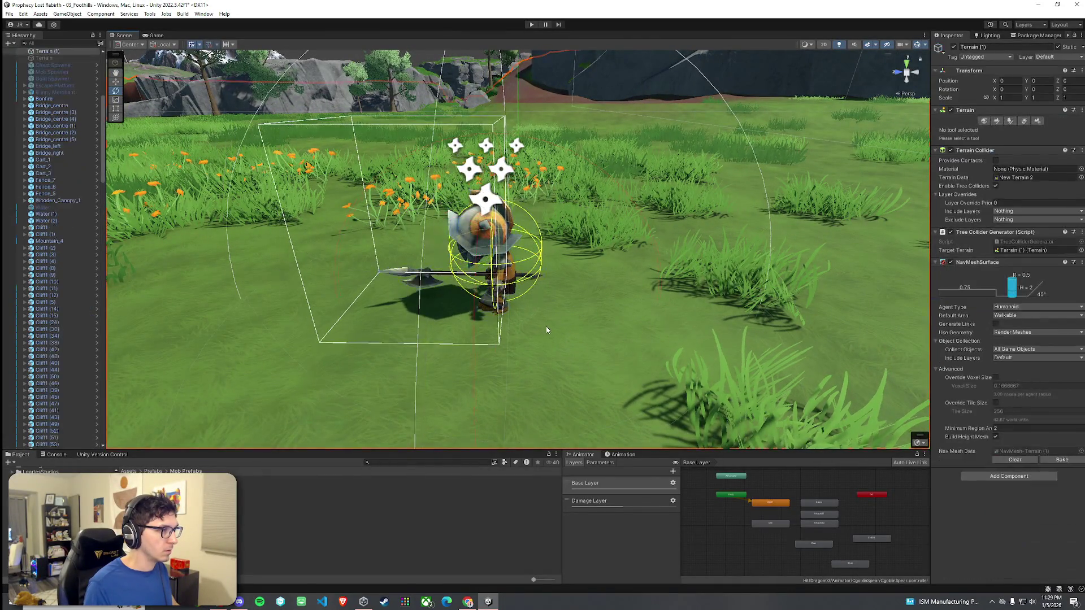
left_click(470, 290)
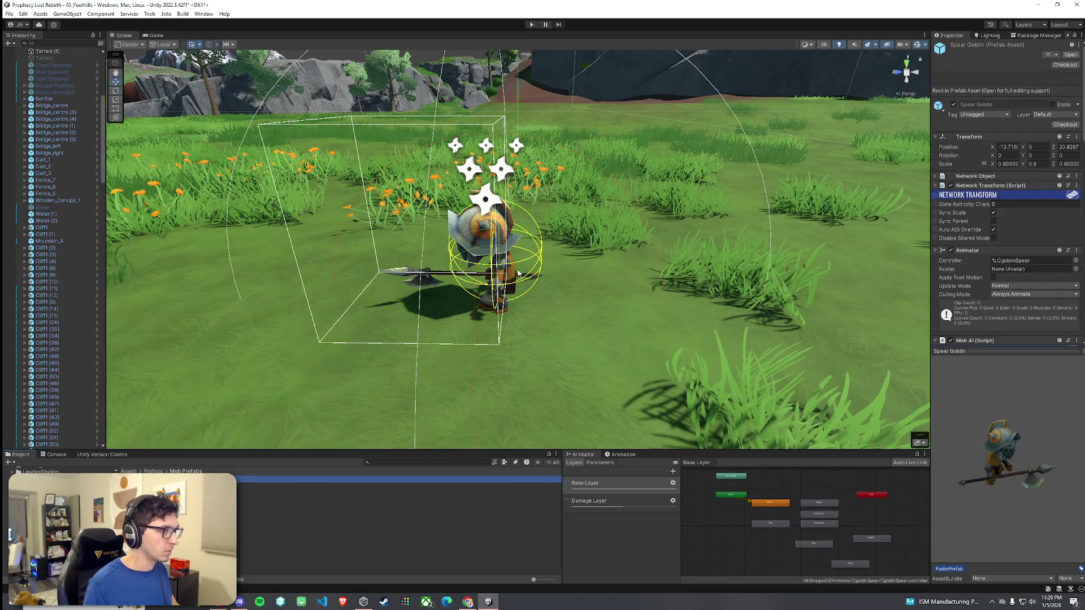
scroll(467, 289, "down", 5)
mouse_move(467, 289)
left_mouse_down()
mouse_move(806, 279)
mouse_move(344, 324)
left_mouse_up()
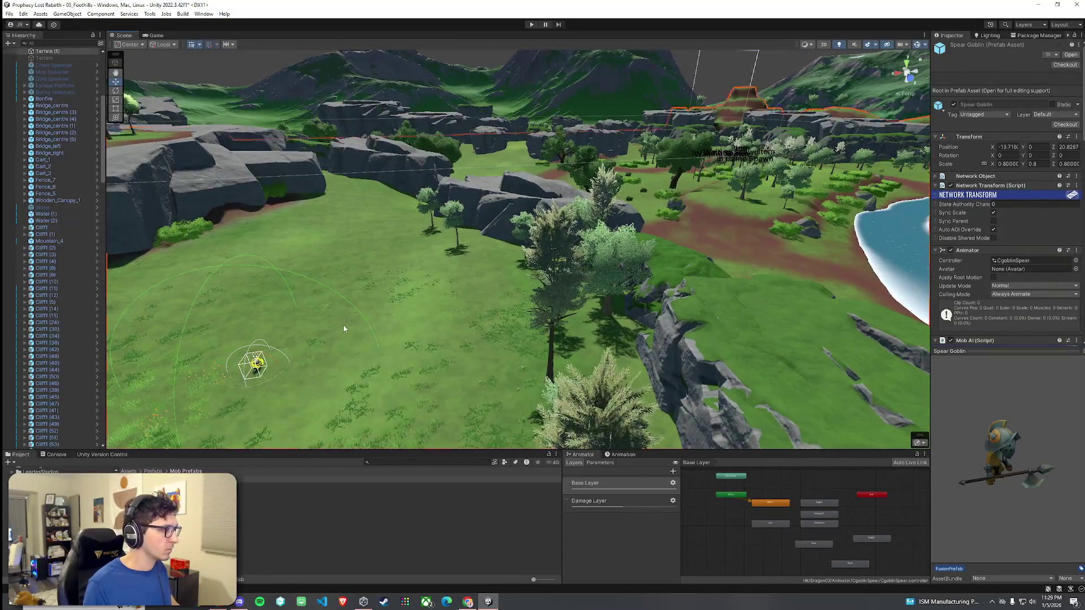
left_click(344, 324)
scroll(343, 326, "up", 5)
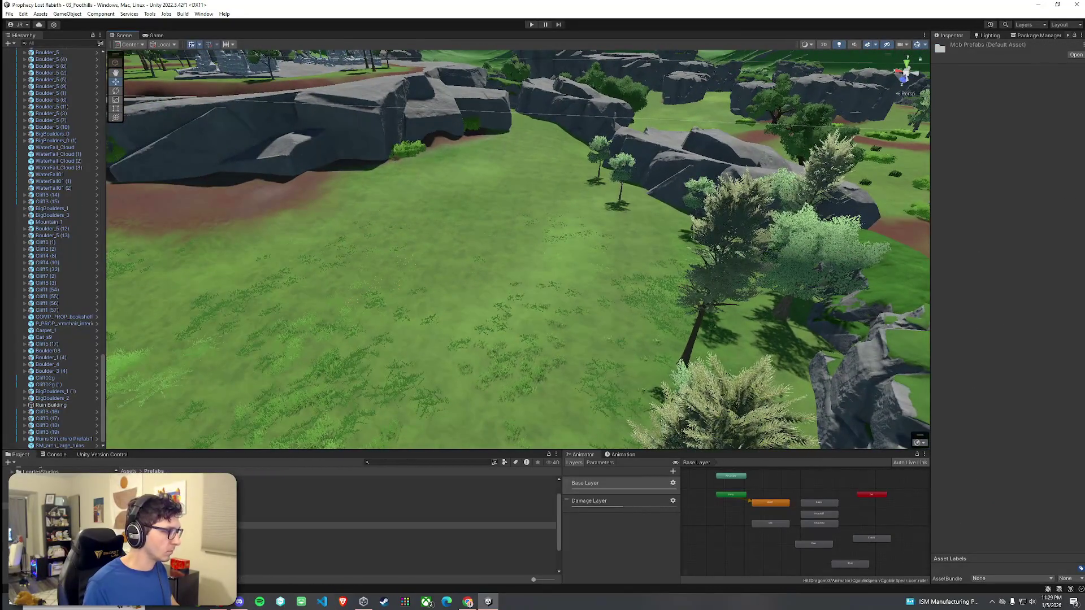
mouse_move(170, 478)
left_mouse_down()
mouse_move(316, 385)
mouse_move(441, 283)
left_mouse_up()
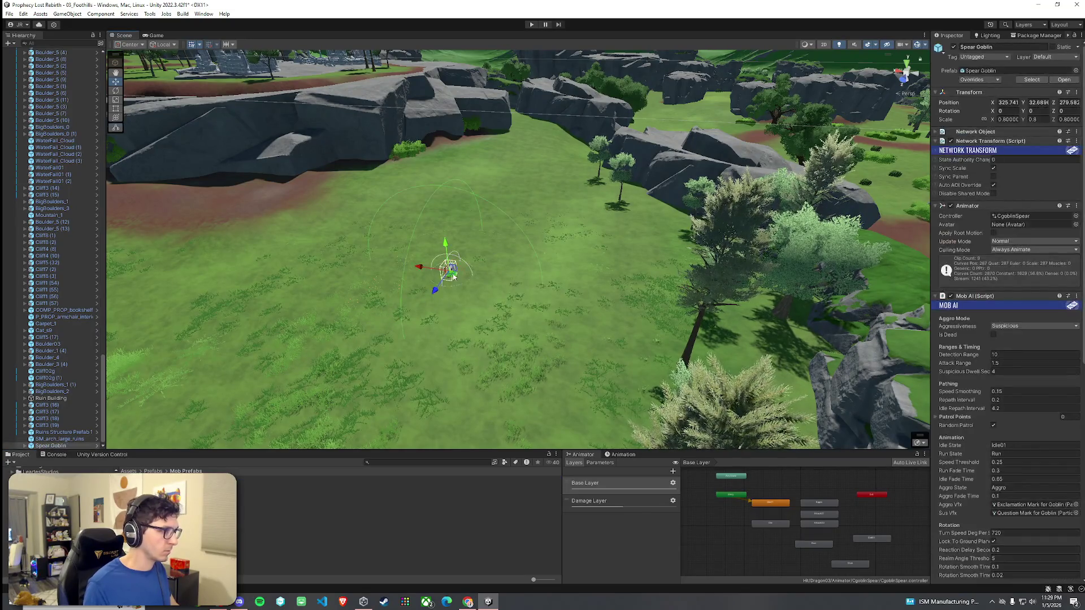
key("f")
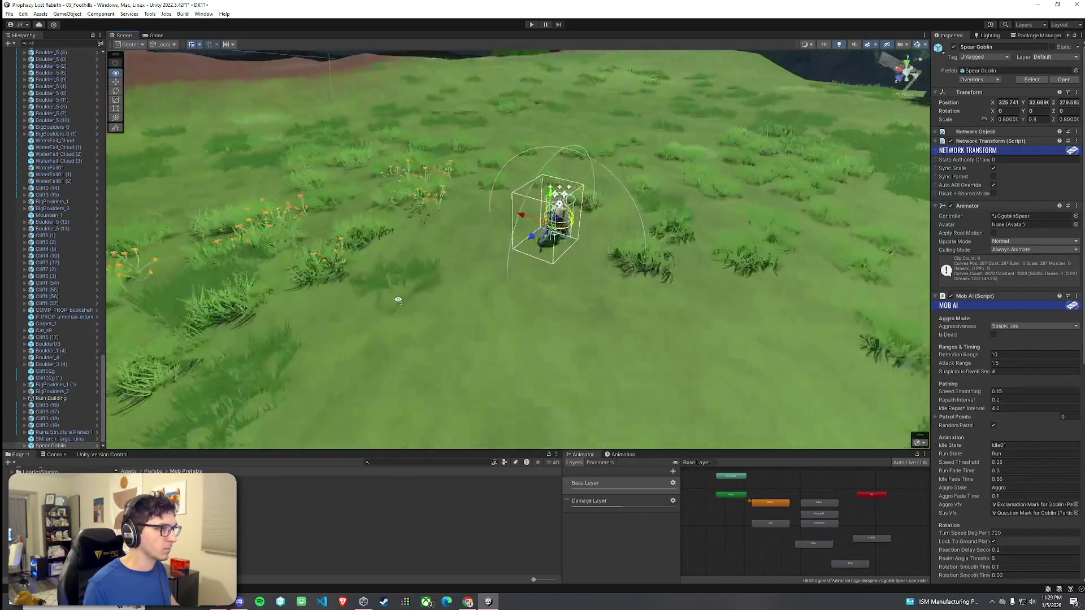
scroll(420, 293, "down", 10)
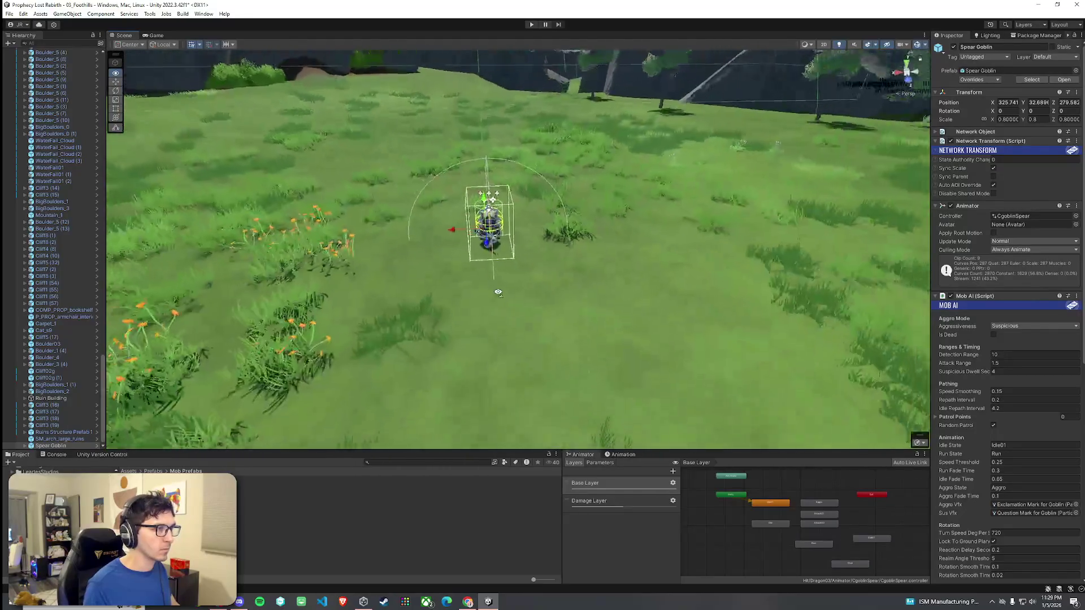
left_click_drag(104, 362, 133, 54)
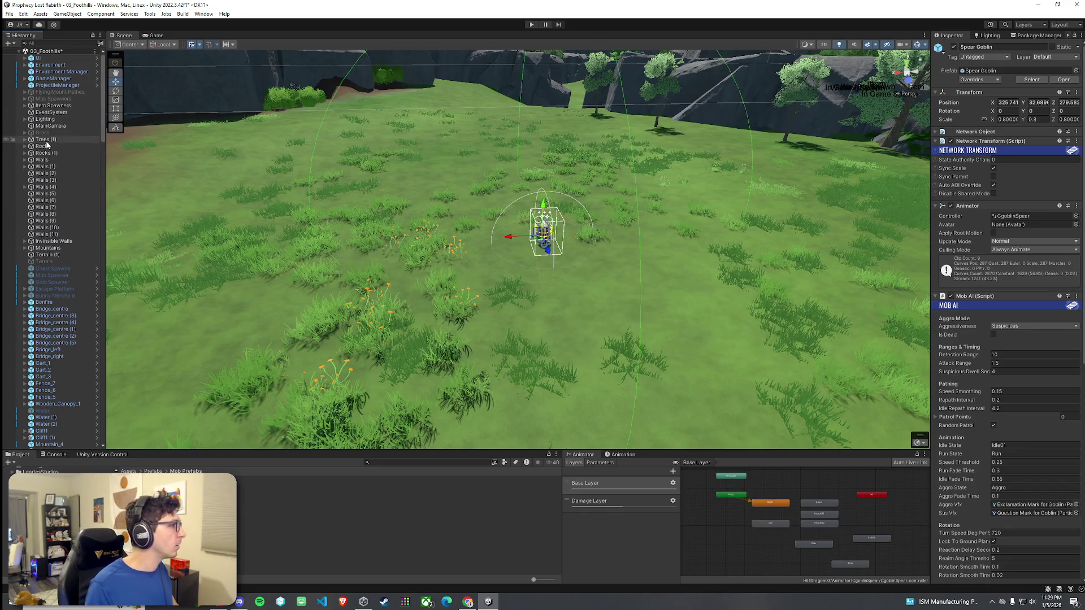
- Move the four GameManager spawn points to the lower-left clearing
left_click(25, 78)
left_click(65, 85)
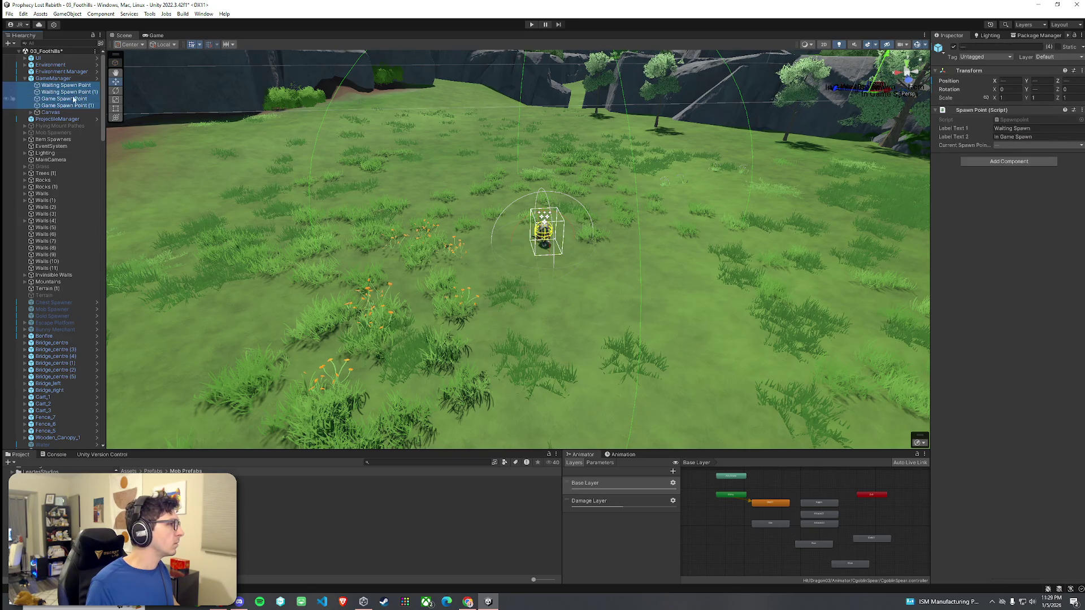
double_click(74, 85)
left_click(65, 105, "shift")
key("f")
mouse_move(305, 217)
left_mouse_down()
mouse_move(293, 212)
mouse_move(249, 253)
left_mouse_up()
scroll(572, 238, "down", 3)
mouse_move(654, 222)
left_mouse_down()
mouse_move(434, 315)
mouse_move(291, 403)
left_mouse_up()
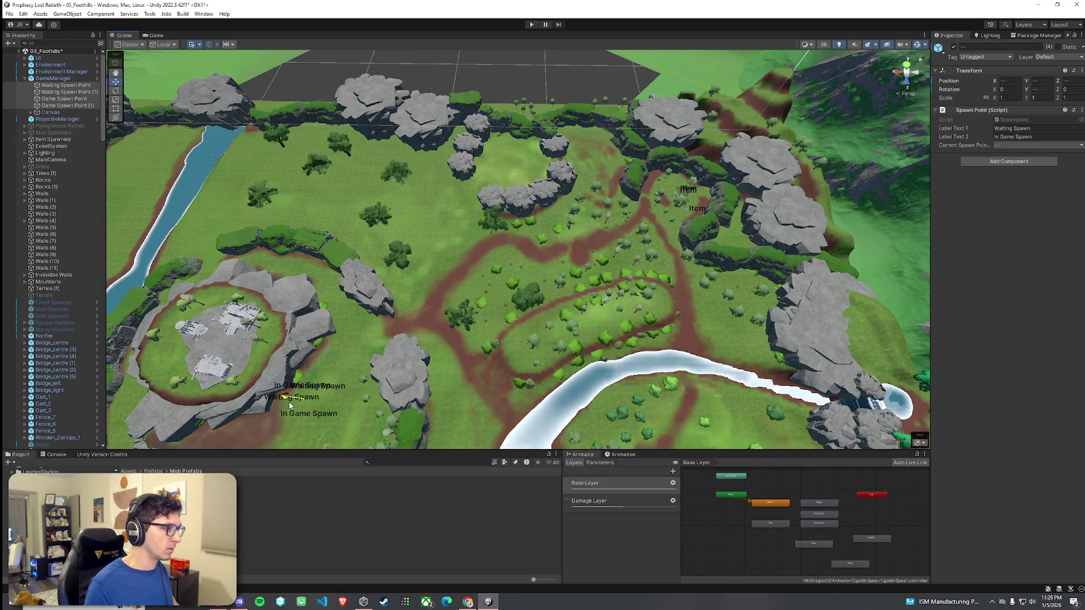
- Save 03_Foothills with Ctrl+S and enter play mode
left_click(25, 19)
key("ctrl+s")
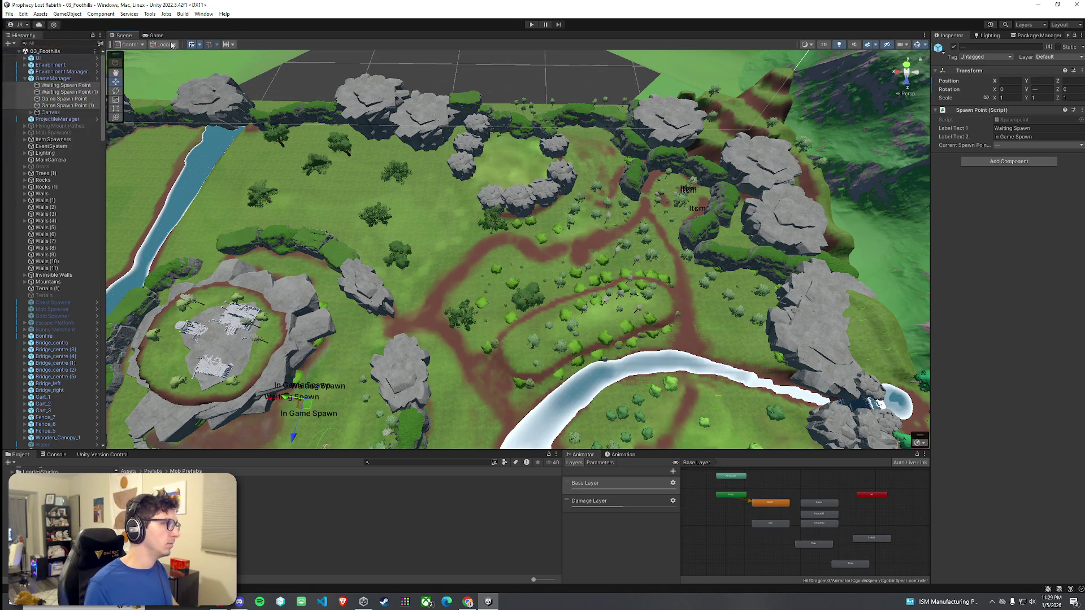
left_click(531, 24)
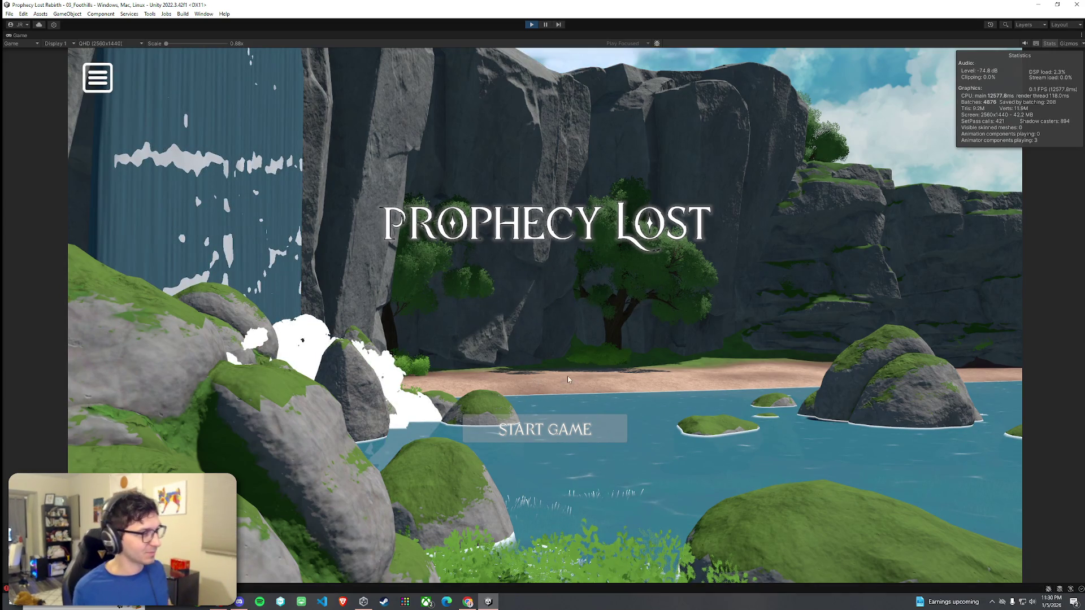
- Start the game from the title screen and run the hero across the meadow toward the Spear Goblin
left_click(565, 439)
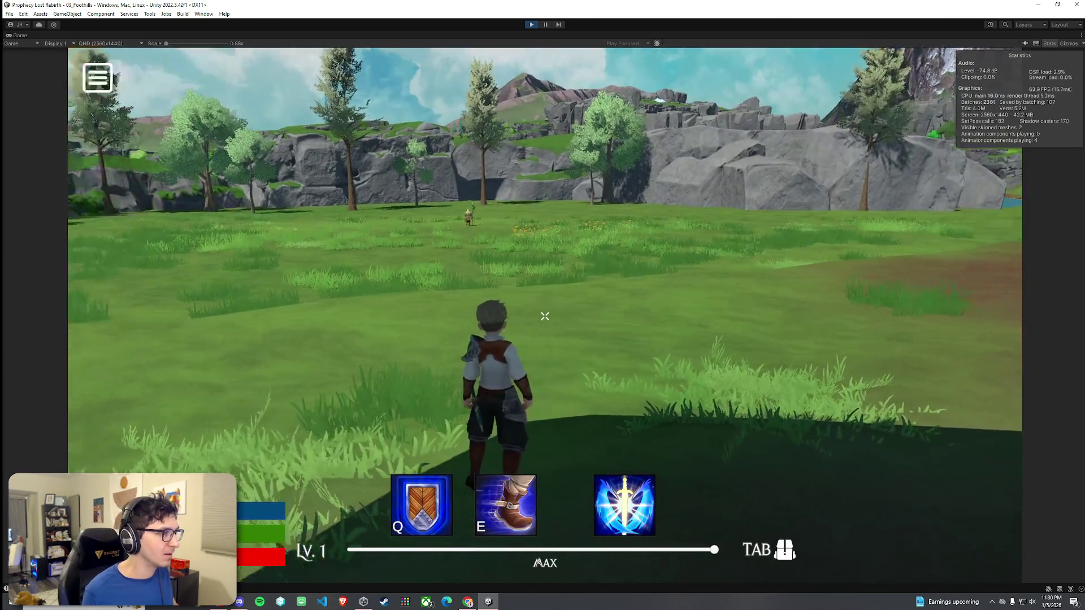
key("w")
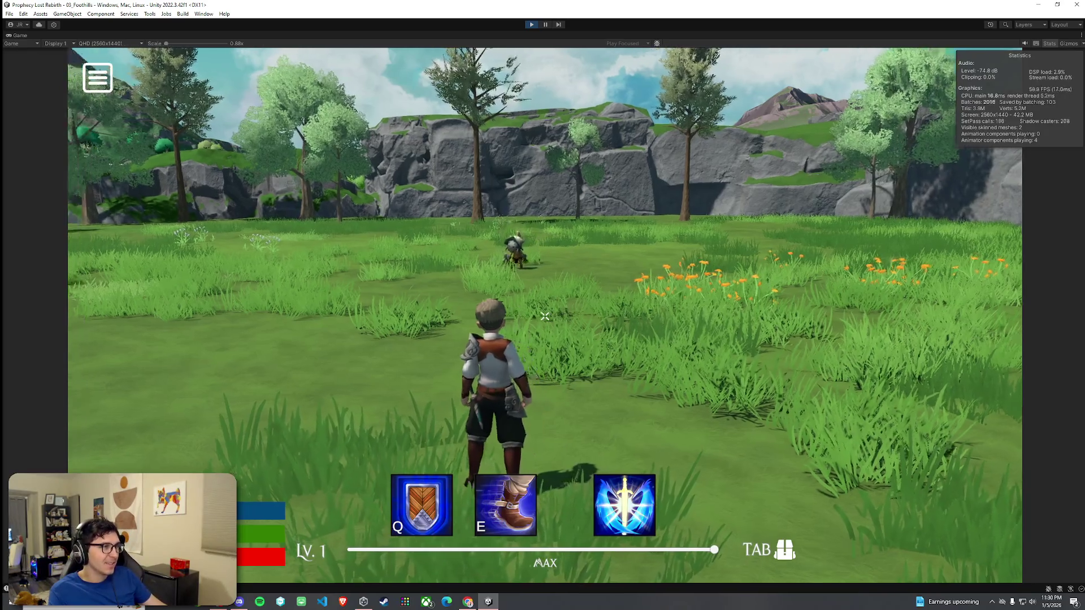
key("w")
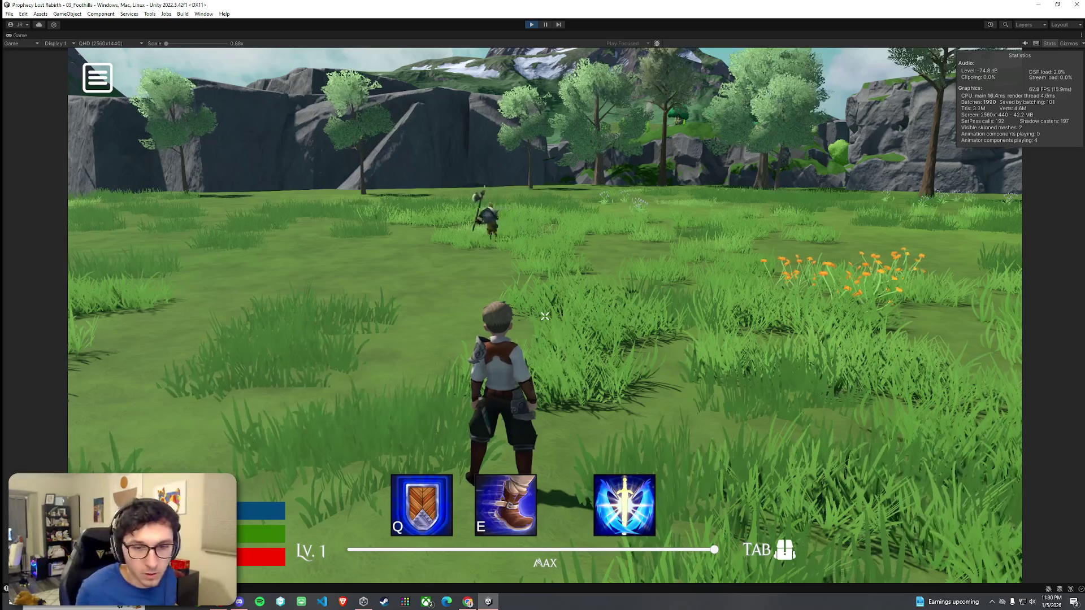
key("w")
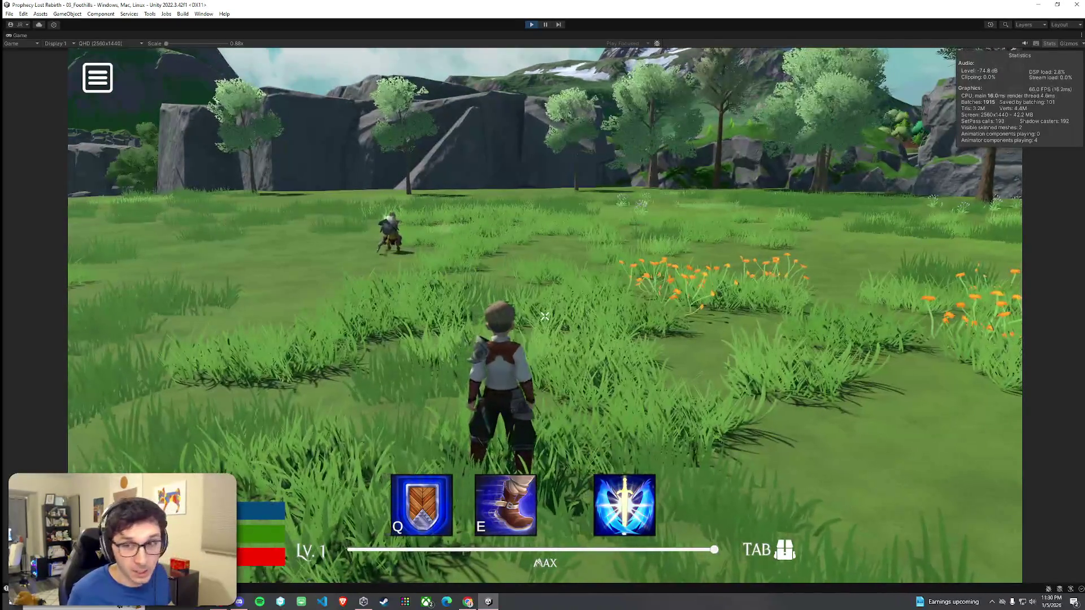
key("w")
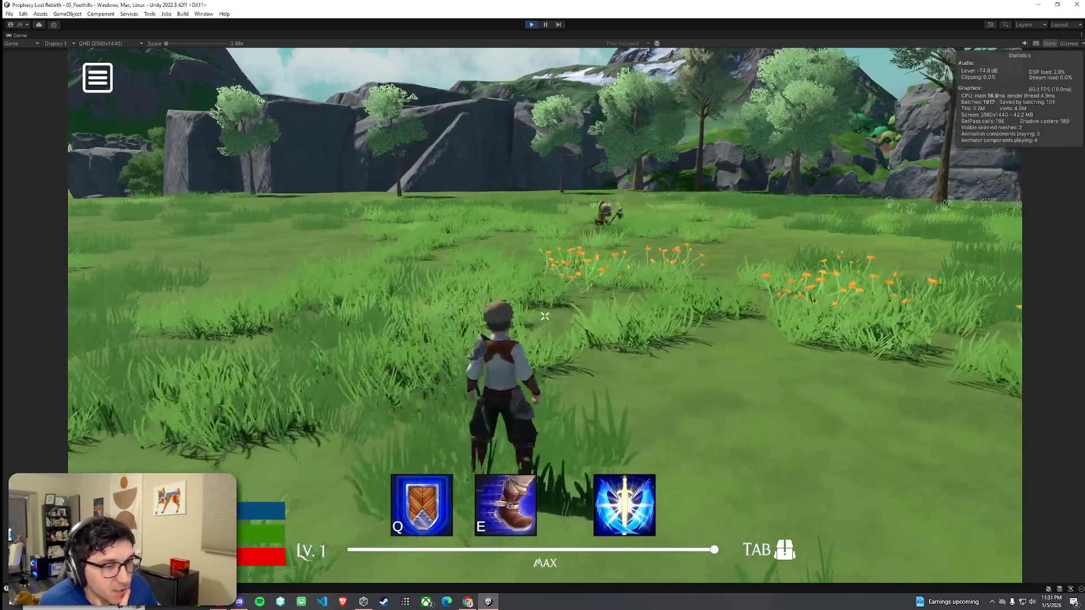
key("w")
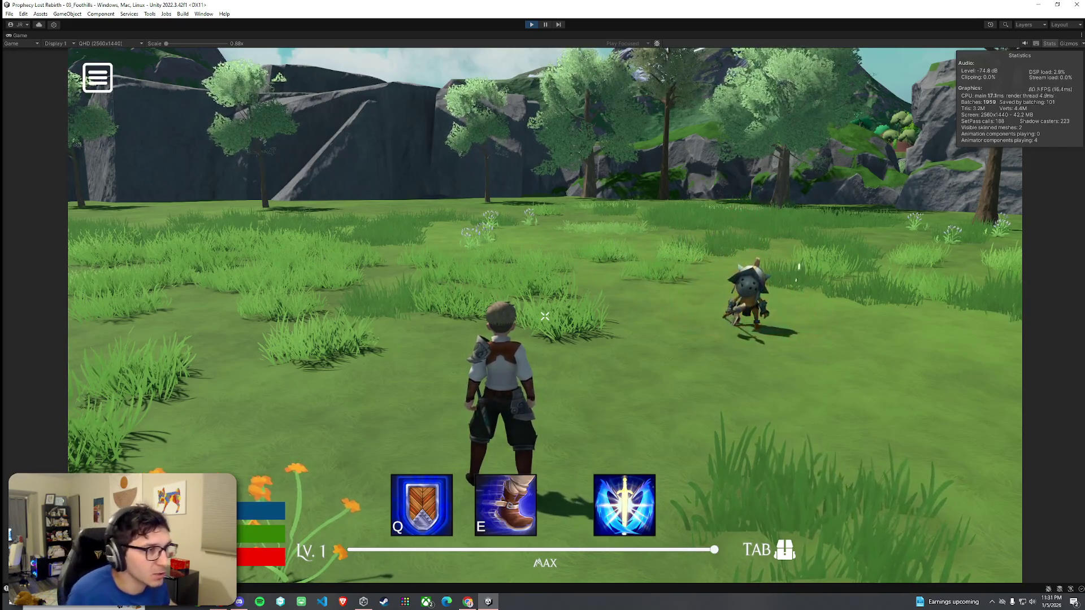
mouse_move(544, 317)
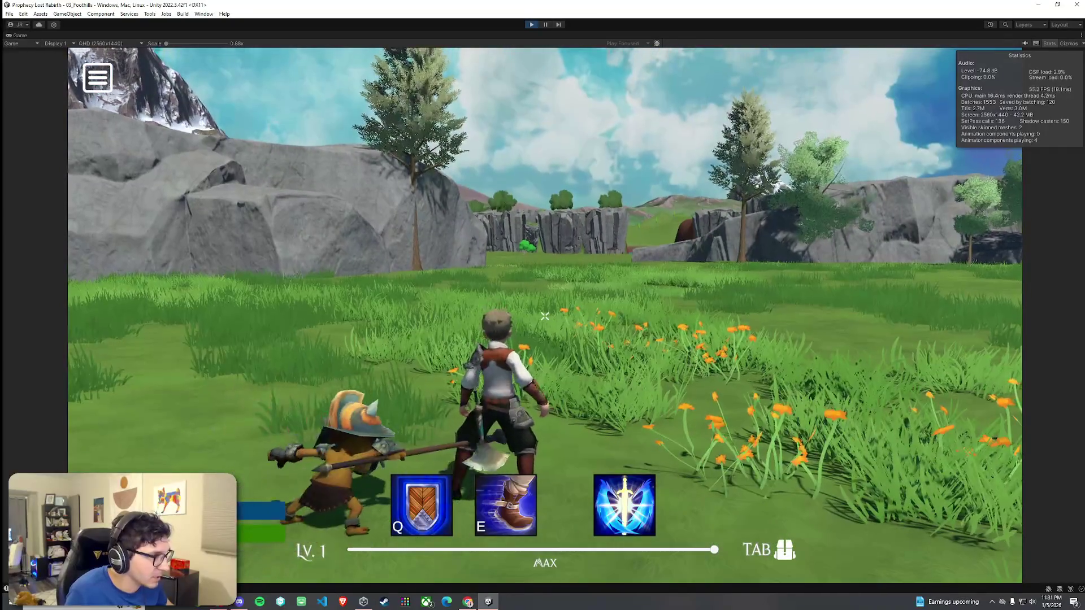
- Return to the menu from the YOU DIED screen and exit play mode with Ctrl+P
key("w")
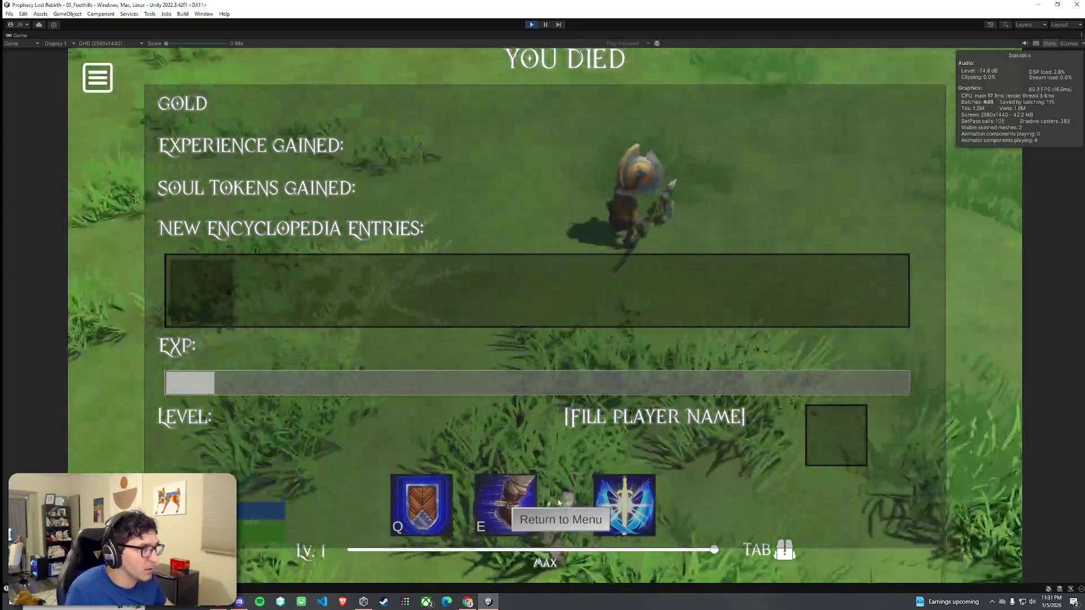
left_click(562, 519)
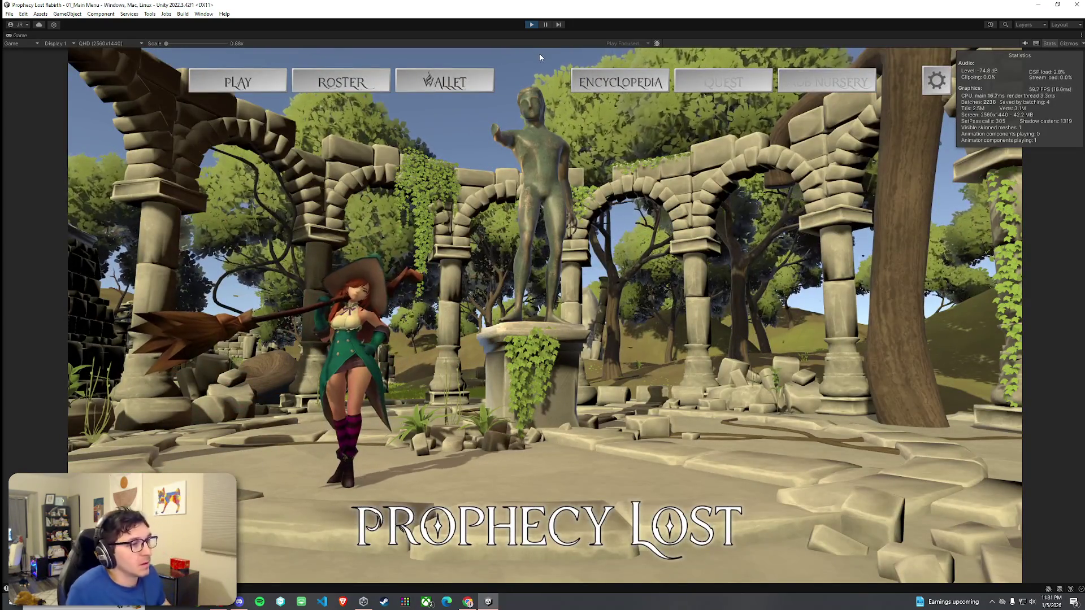
key("super")
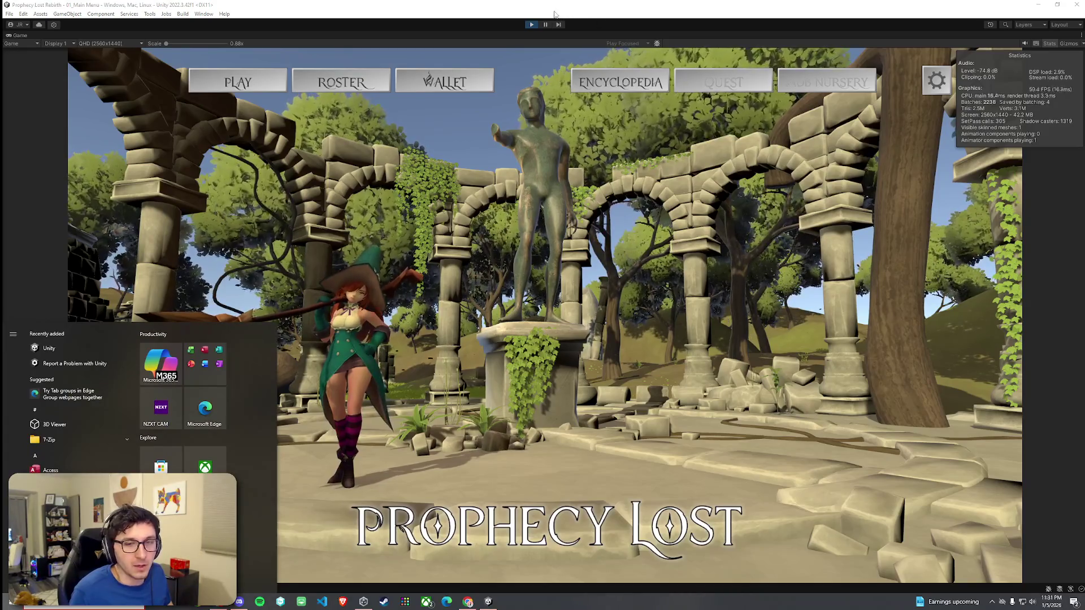
left_click(546, 7)
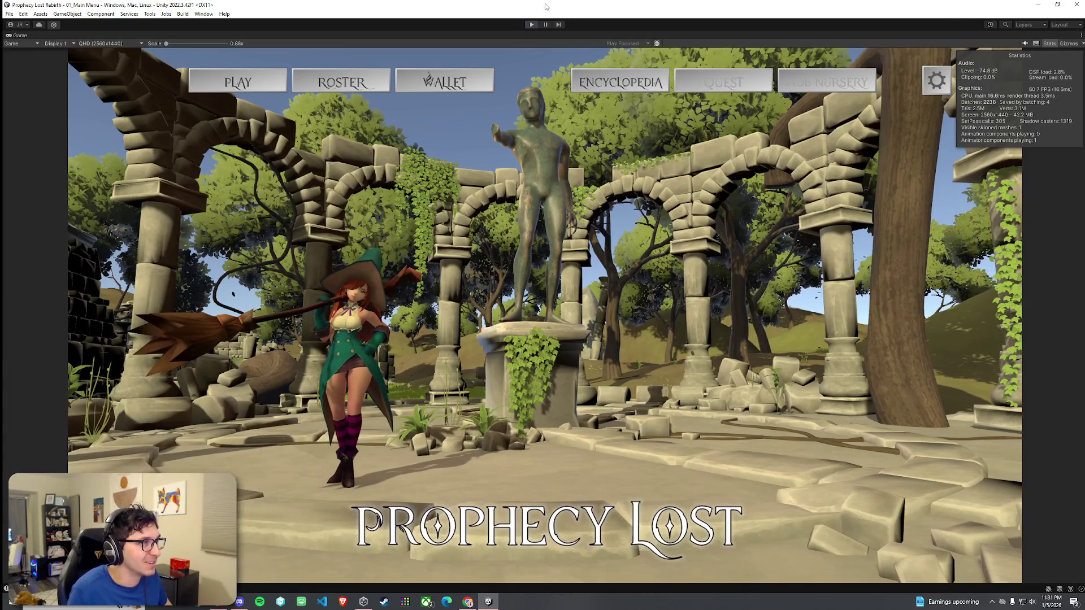
key("ctrl+p")
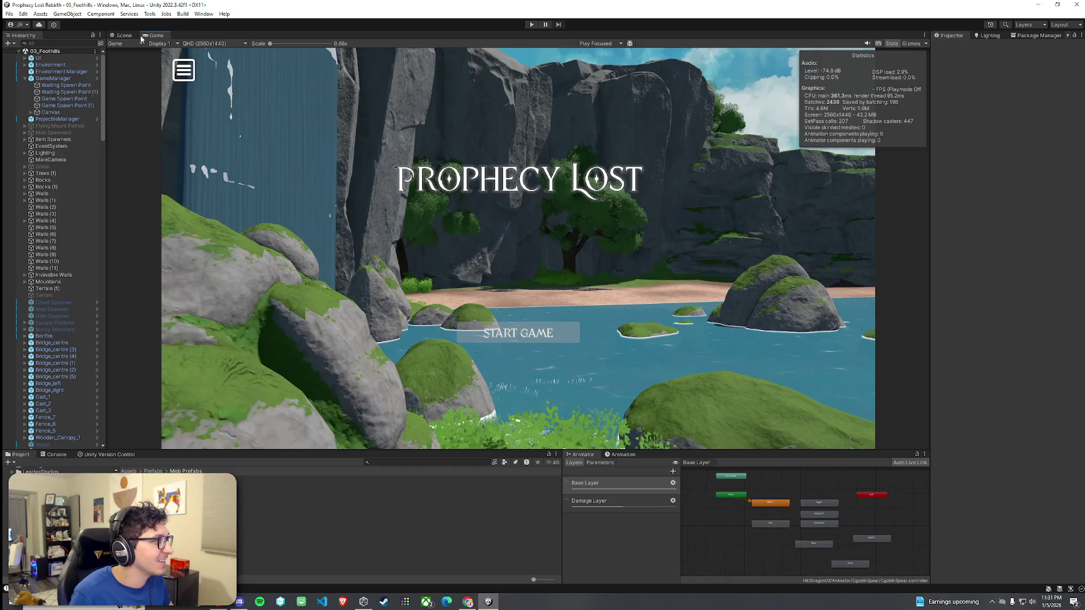
- Switch to the Scene view and orbit and zoom in close on the Spear Goblin near spawn
left_click(129, 36)
left_click(9, 14)
left_click(25, 53)
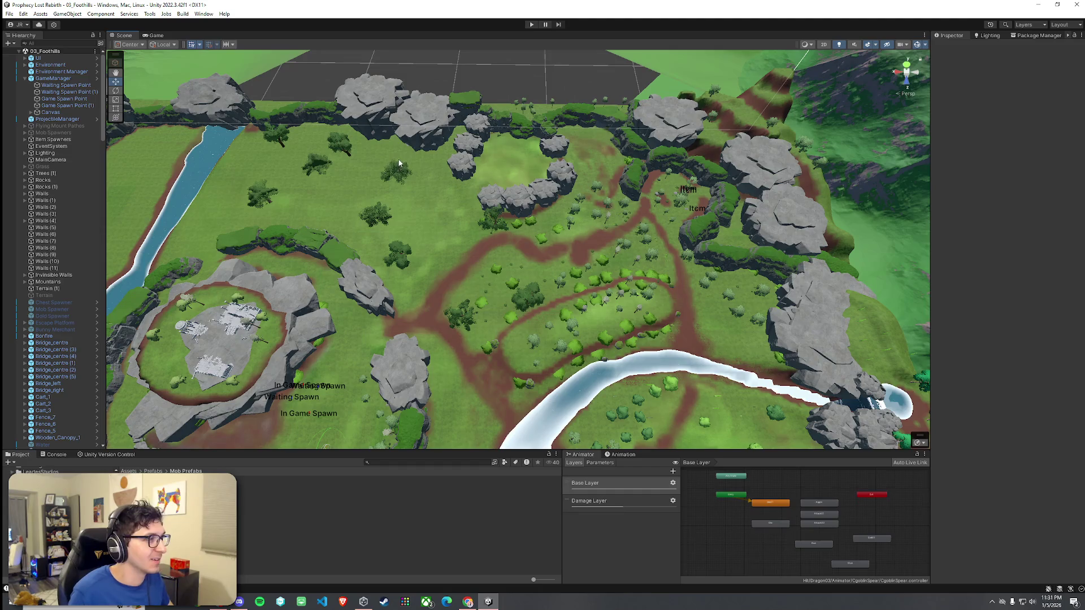
left_click_drag(423, 242, 207, 259)
scroll(207, 259, "up", 10)
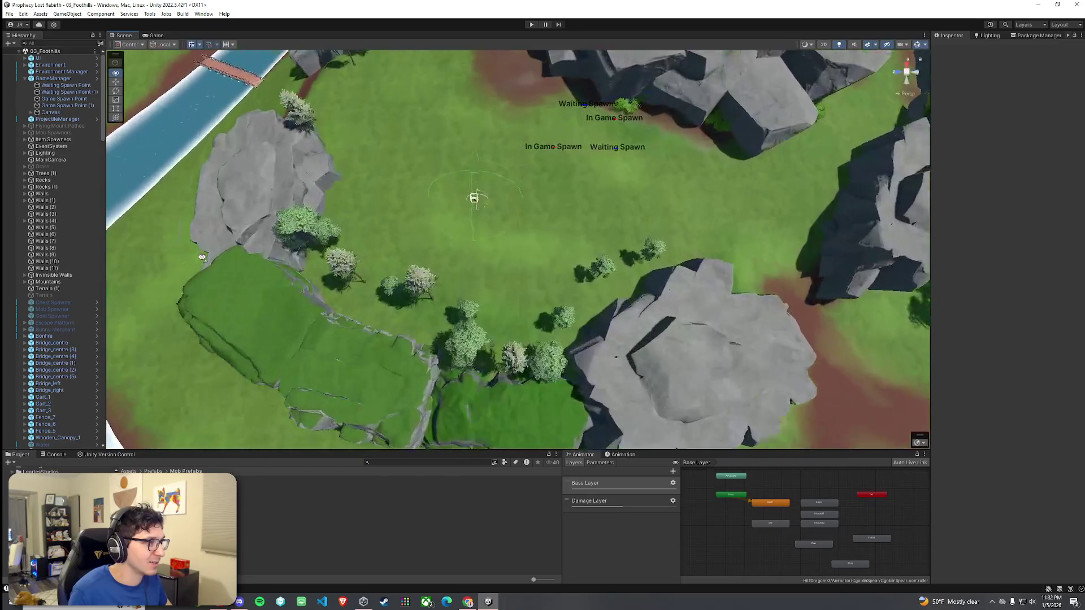
scroll(201, 258, "up", 4)
left_click_drag(201, 257, 351, 137)
scroll(351, 137, "up", 8)
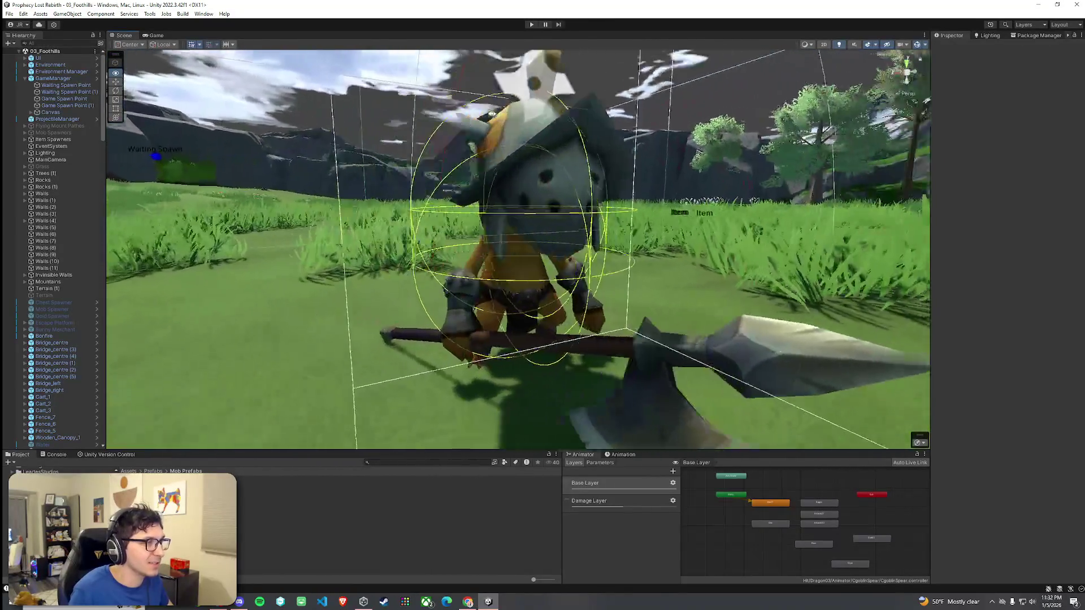
mouse_move(514, 112)
left_mouse_down()
mouse_move(86, 136)
mouse_move(1032, 131)
mouse_move(672, 128)
left_mouse_up()
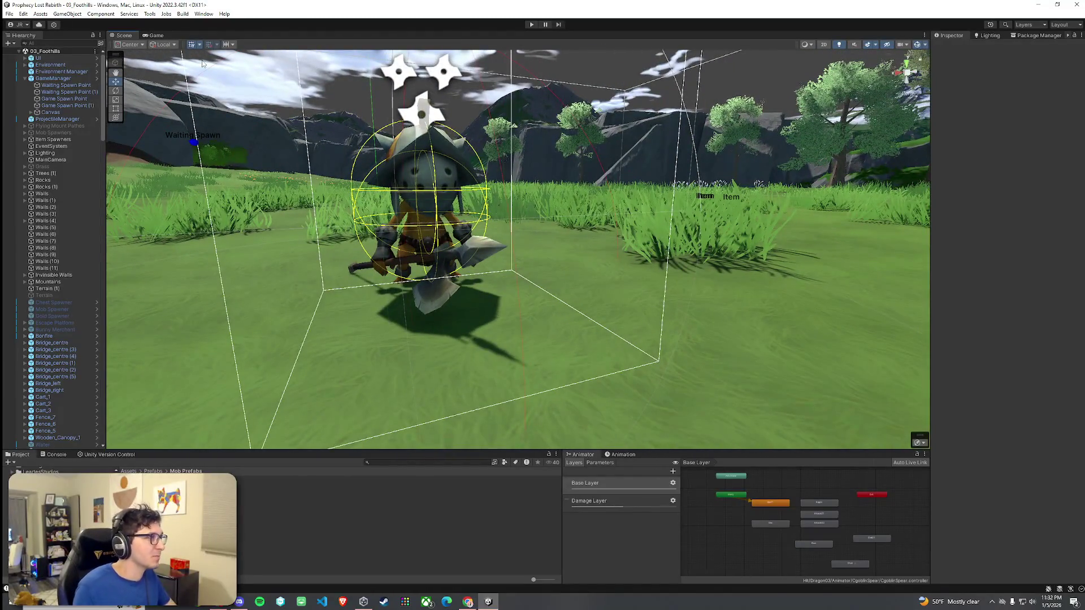
- Choose options from the File menu and click the editor's title bar
left_click(9, 13)
left_click(30, 56)
left_click(13, 16)
left_click(114, 5)
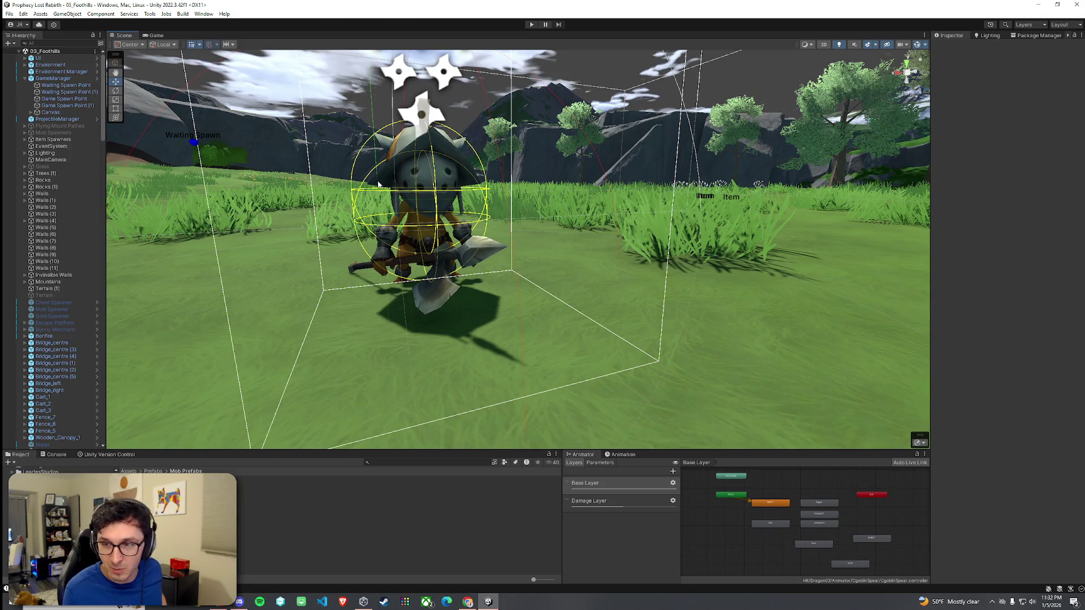
- Save the Foothills scene and pull the view back above the goblin
left_click(9, 14)
left_click(22, 53)
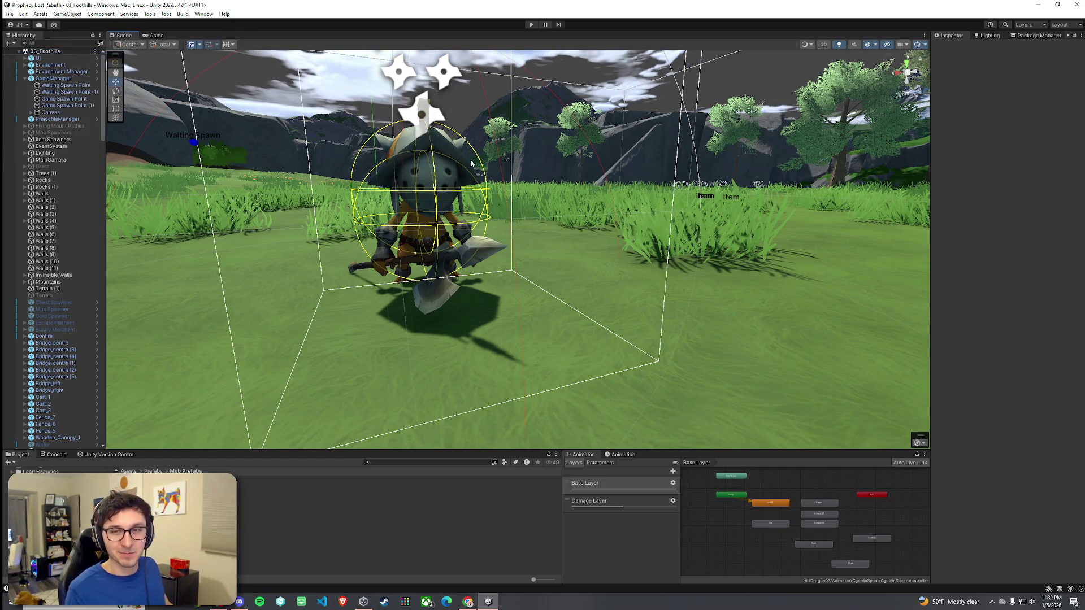
scroll(484, 181, "down", 5)
left_click_drag(484, 181, 591, 236)
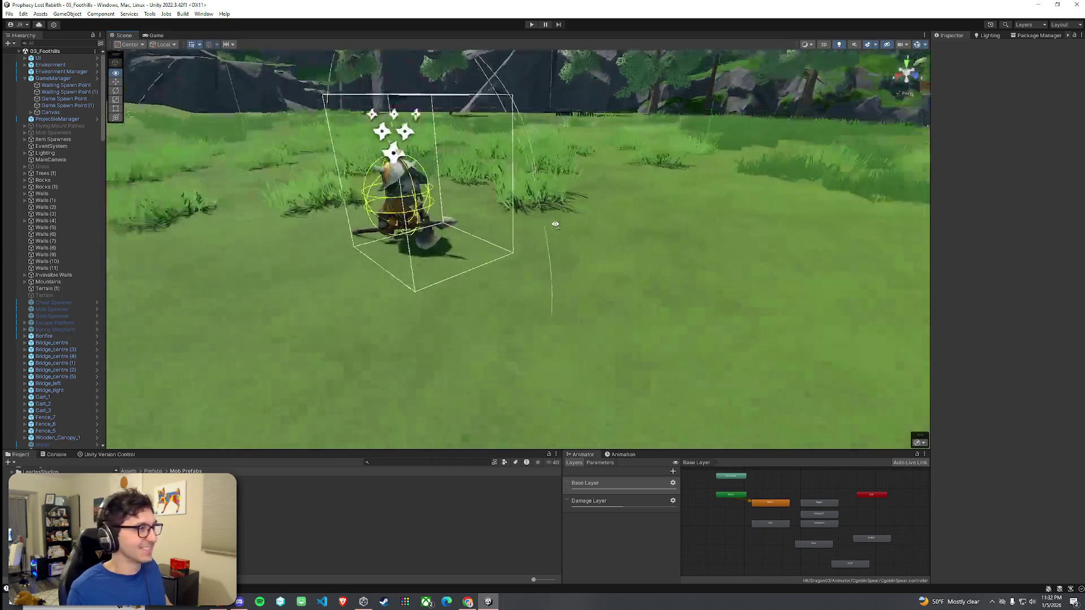
left_click(9, 14)
left_click(23, 52)
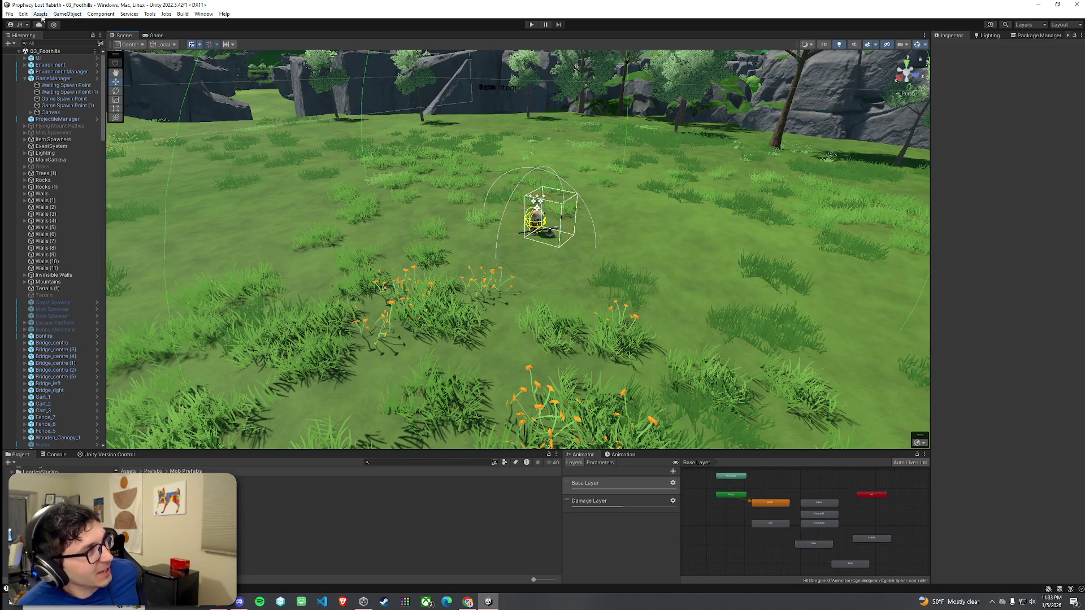
- Look through the Edit and File menus, then save the scene once more
left_click(21, 15)
left_click(10, 14)
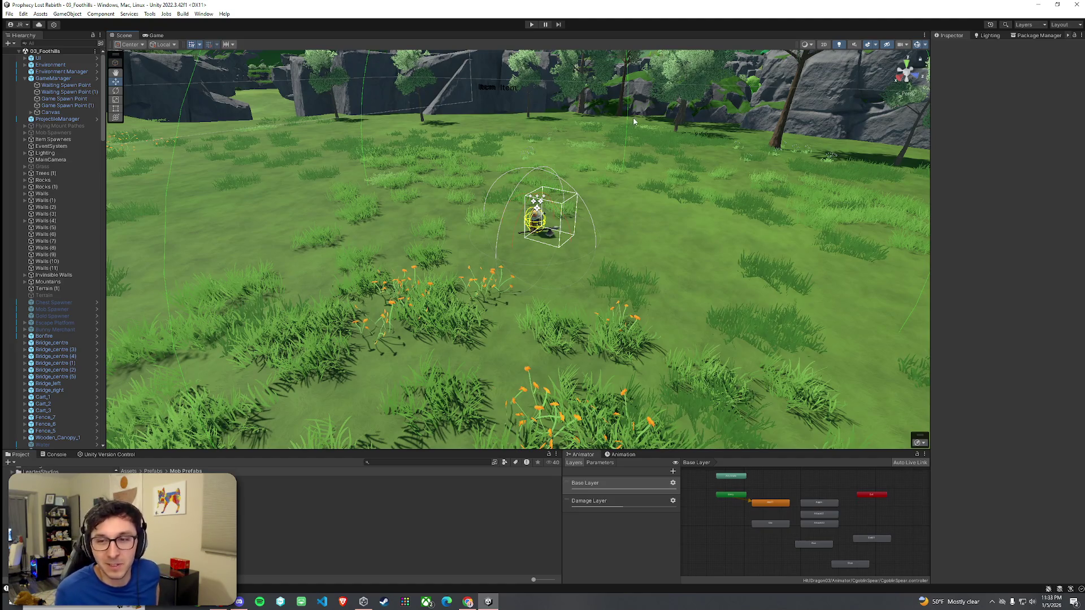
left_click(9, 14)
left_click(10, 14)
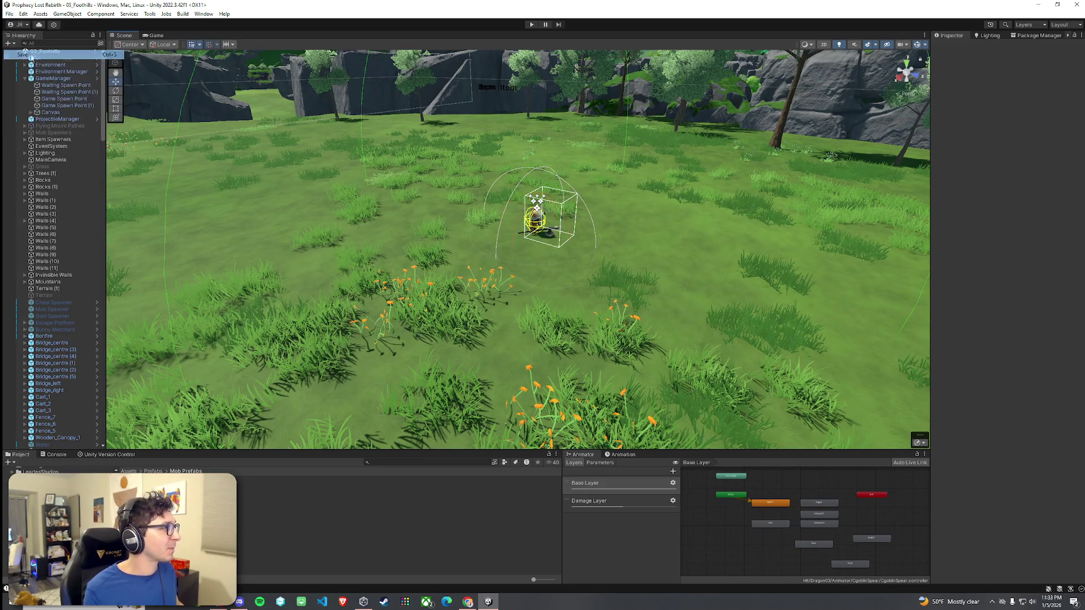
left_click(156, 35)
left_click(123, 35)
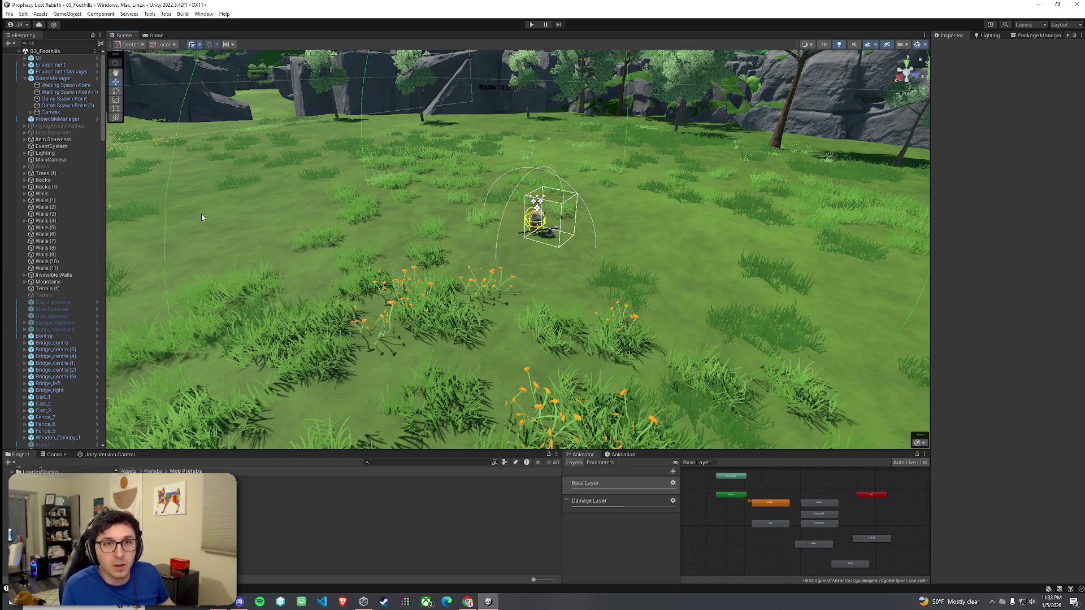
left_click(9, 14)
left_click(22, 53)
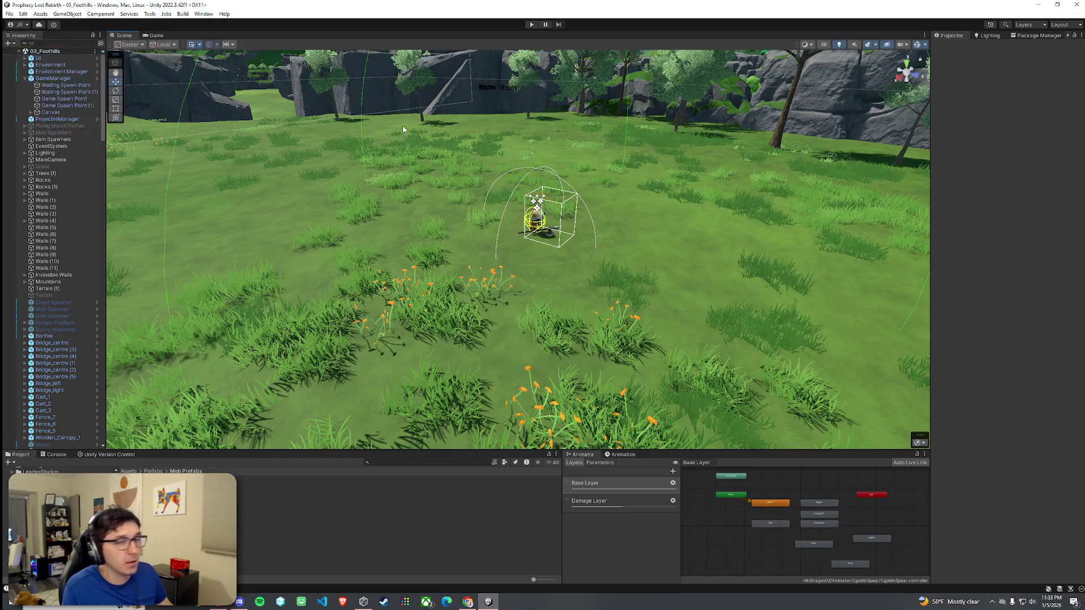